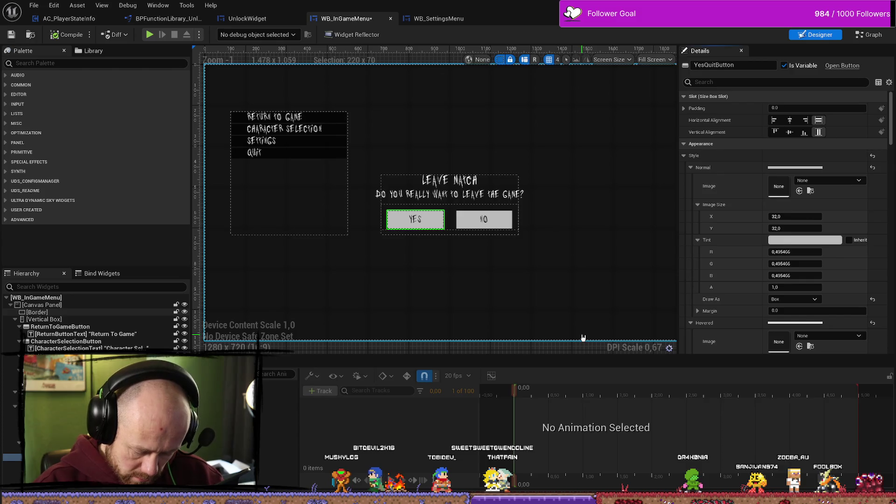
# Compare the NO and YES buttons, then wrap NoQuitButton in a Size Box
pyautogui.click(474, 219)
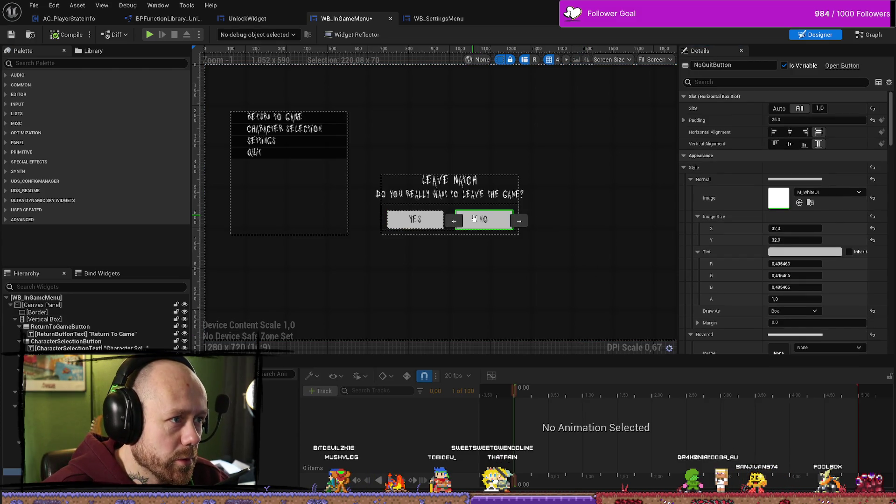
pyautogui.click(400, 224)
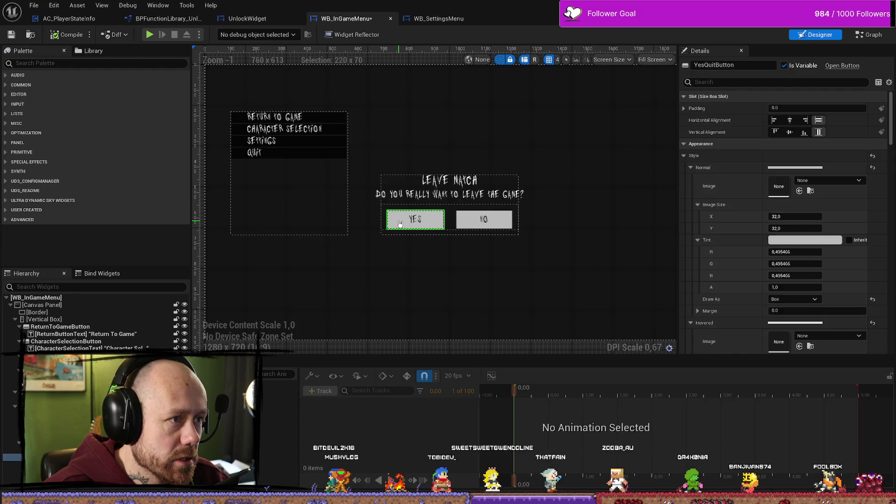
pyautogui.click(472, 223)
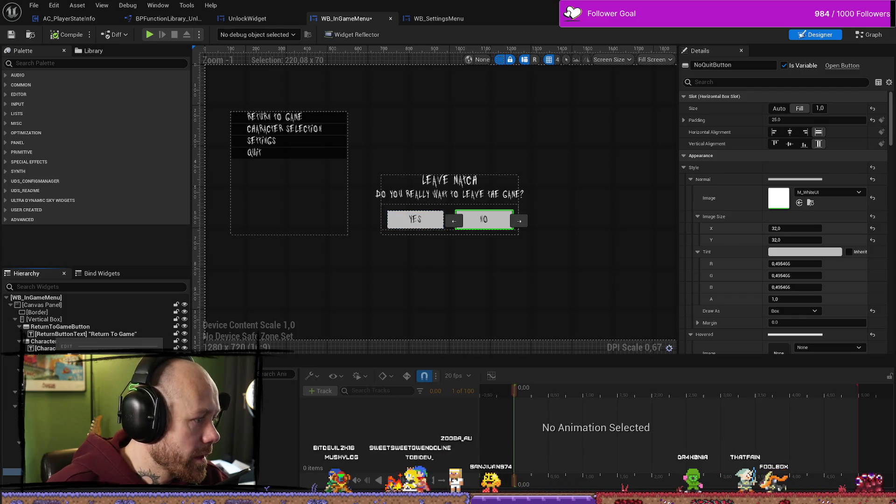
pyautogui.rightClick(166, 348)
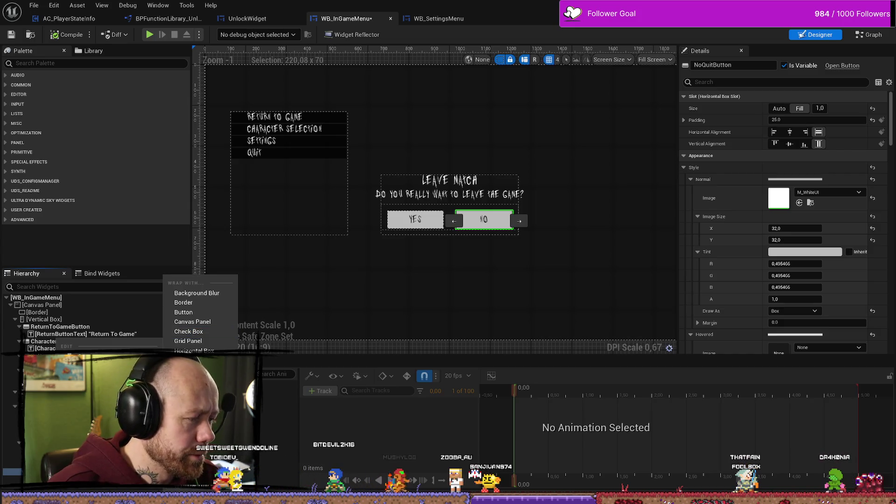
pyautogui.click(189, 398)
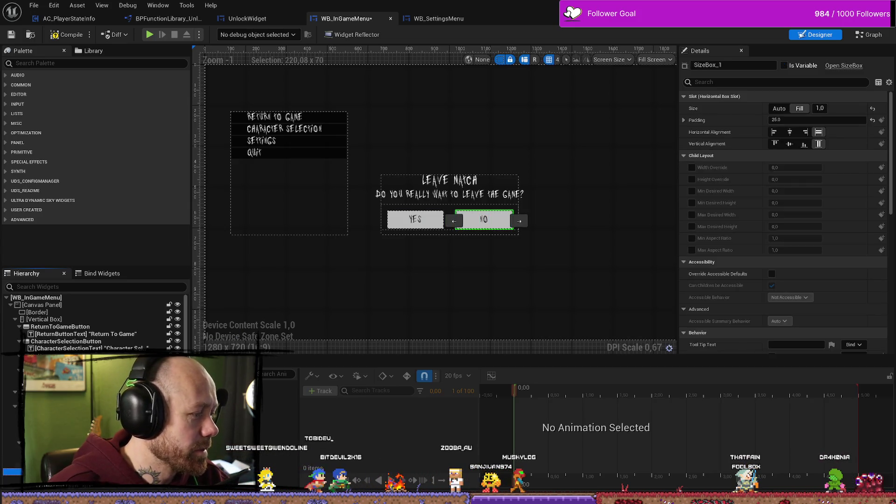
# Enable the size box's Width and Height Overrides and set its size to Auto
pyautogui.click(692, 168)
pyautogui.click(692, 179)
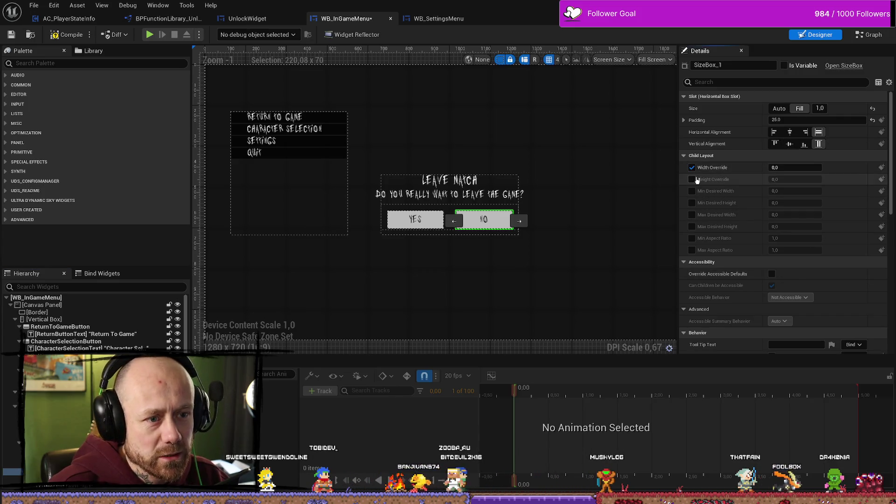
pyautogui.click(780, 108)
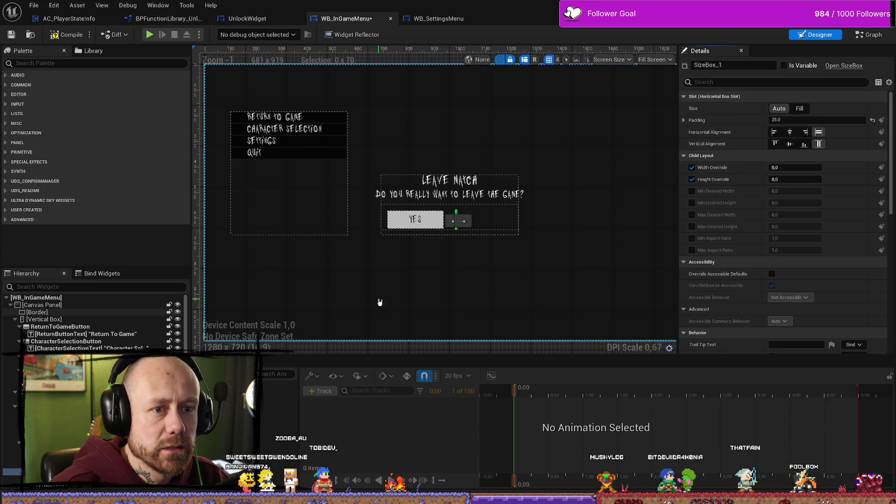
pyautogui.click(88, 479)
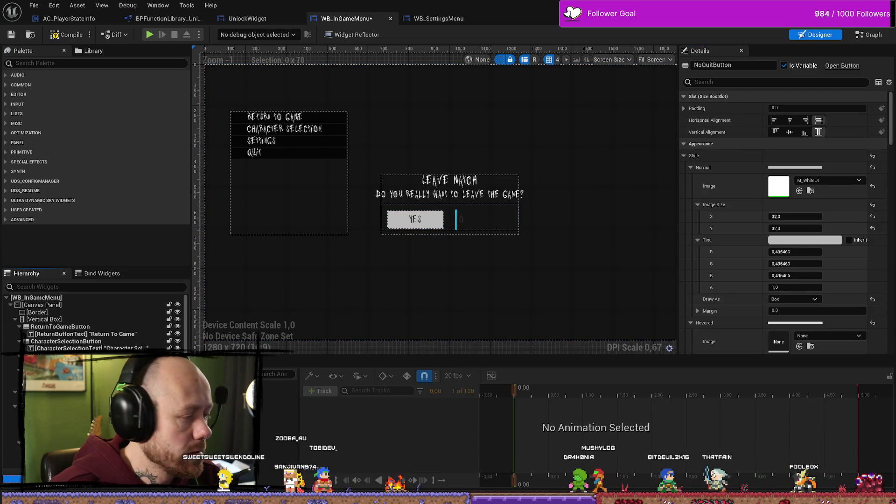
pyautogui.click(89, 472)
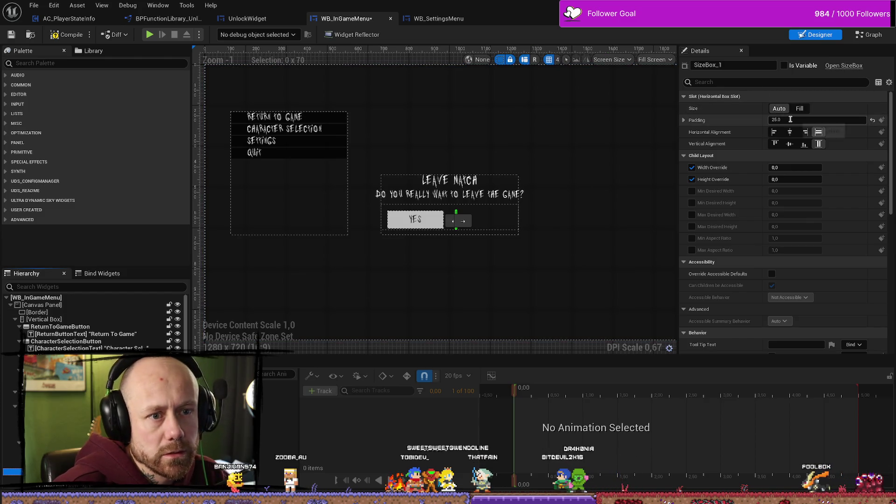
# Set the size box overrides to 220 width and 70 height
pyautogui.click(794, 167)
pyautogui.write('22')
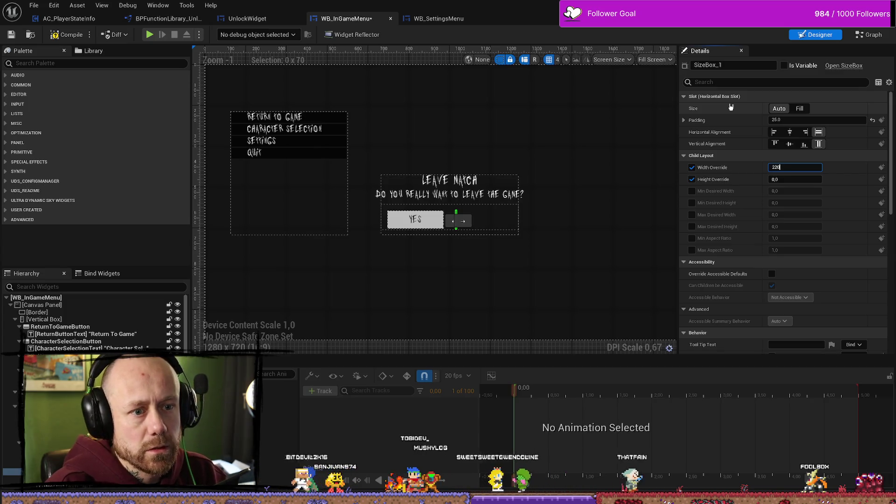
pyautogui.write('0')
pyautogui.press('Return')
pyautogui.press('Tab')
pyautogui.write('70')
pyautogui.press('Return')
pyautogui.click(484, 222)
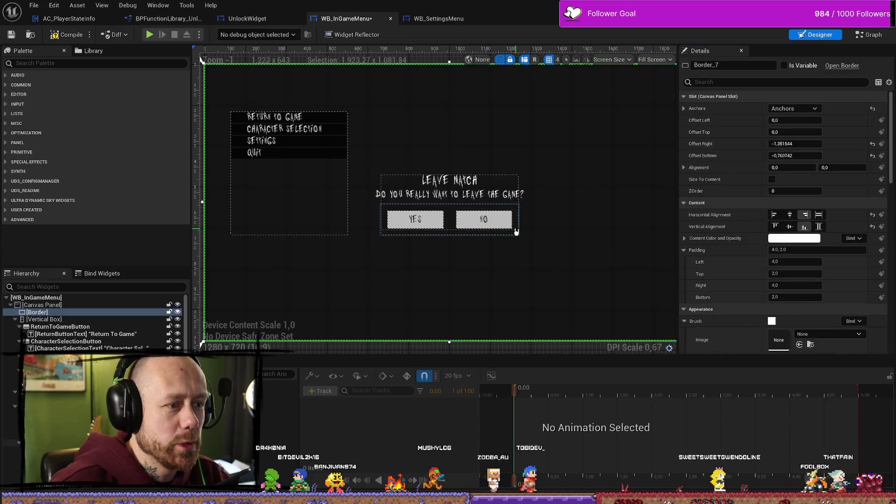
pyautogui.click(484, 224)
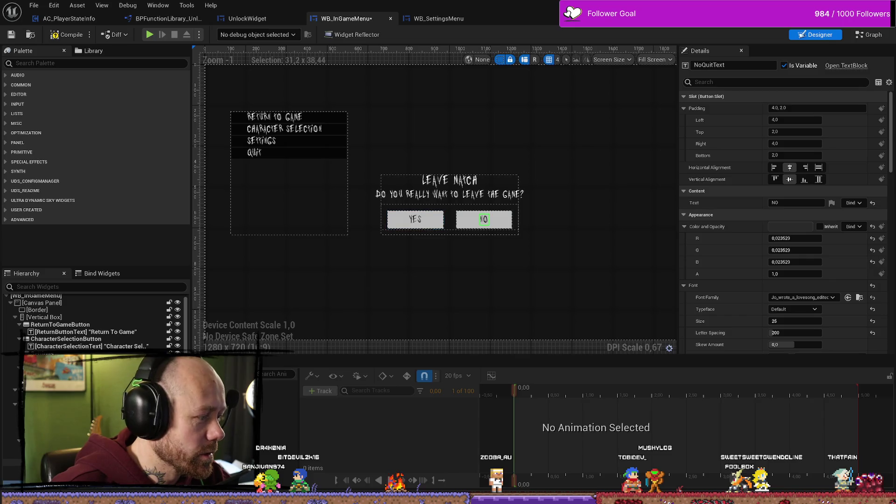
pyautogui.click(12, 469)
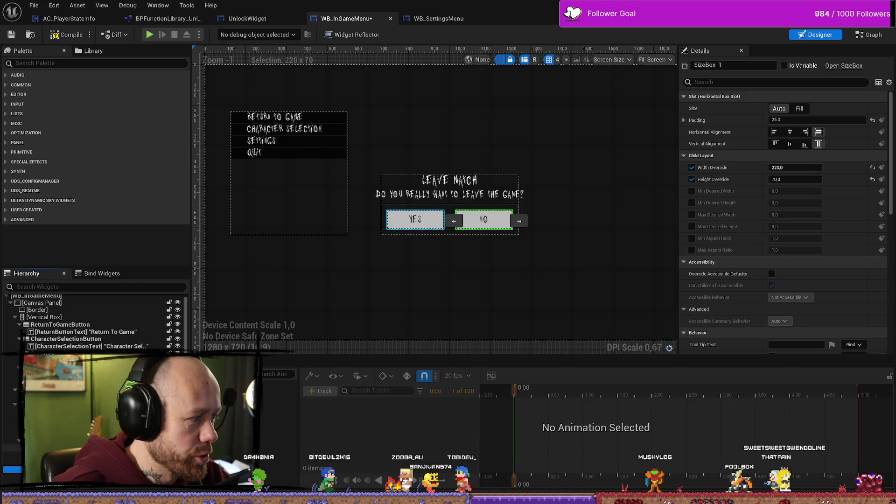
pyautogui.click(12, 448)
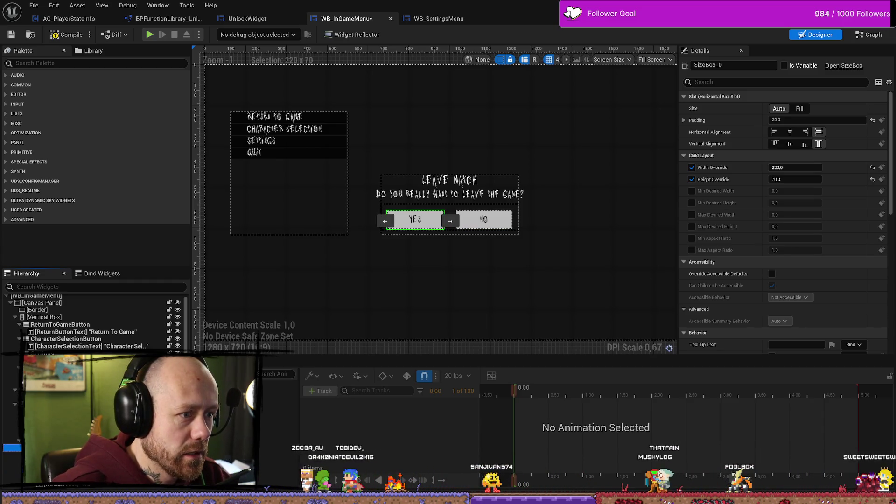
pyautogui.click(12, 469)
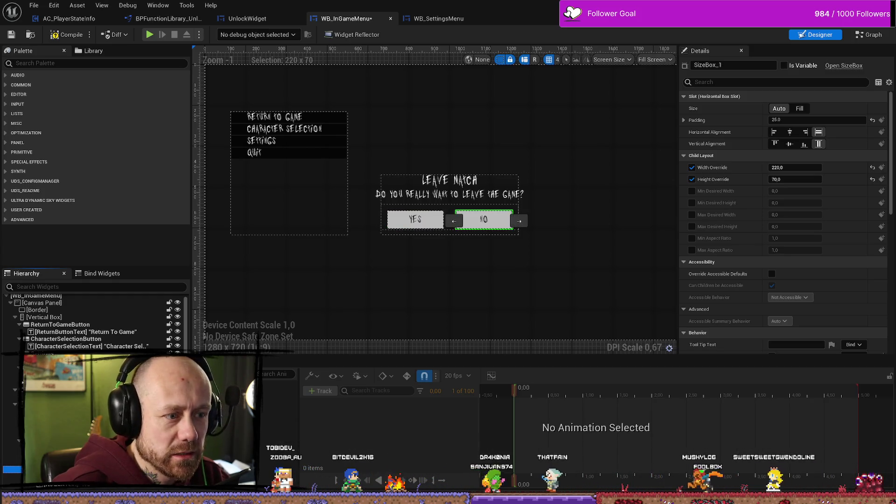
pyautogui.click(84, 476)
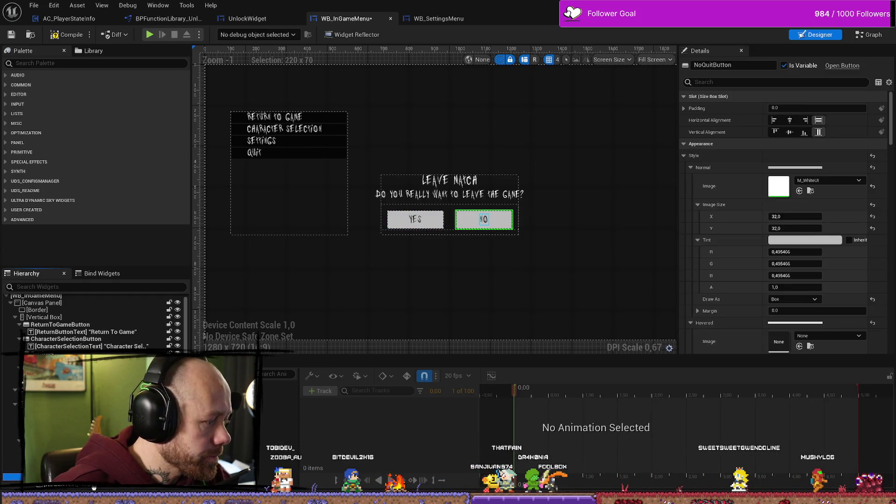
pyautogui.click(84, 484)
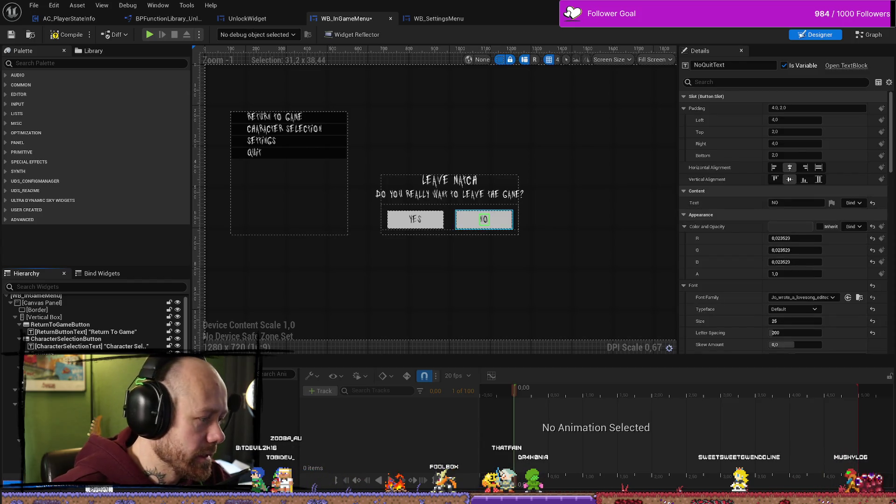
pyautogui.click(84, 455)
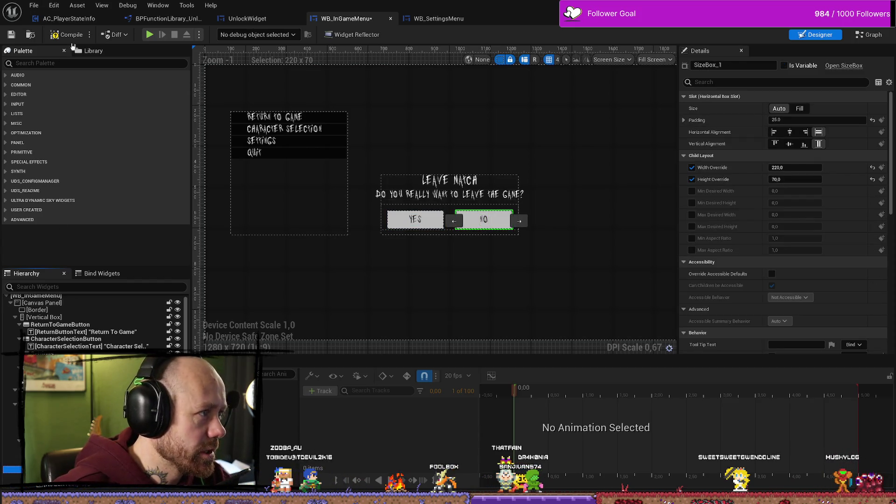
pyautogui.click(579, 205)
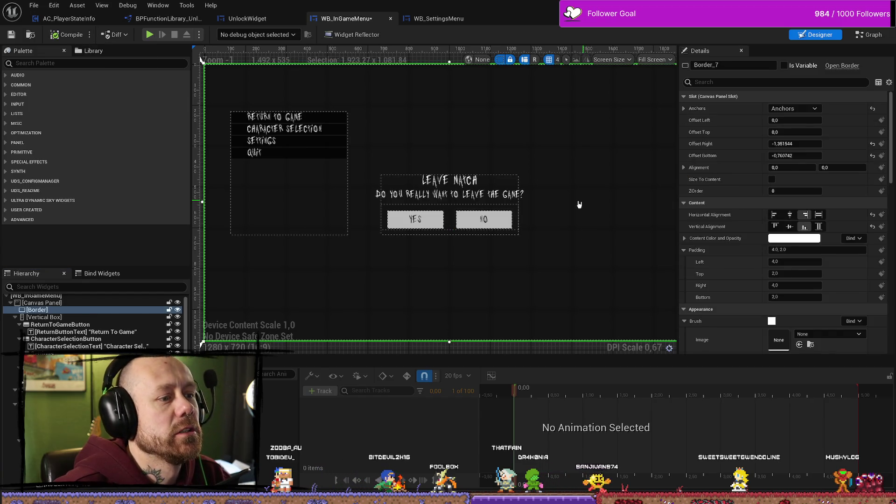
pyautogui.click(509, 221)
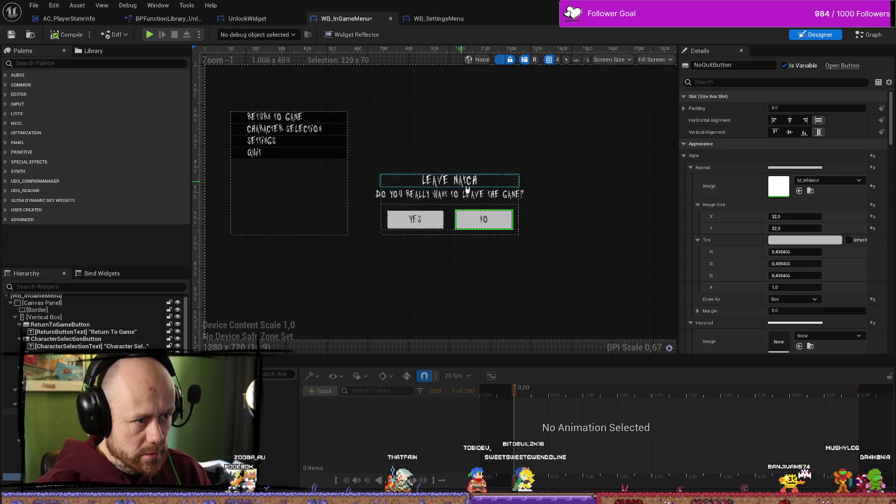
pyautogui.click(484, 220)
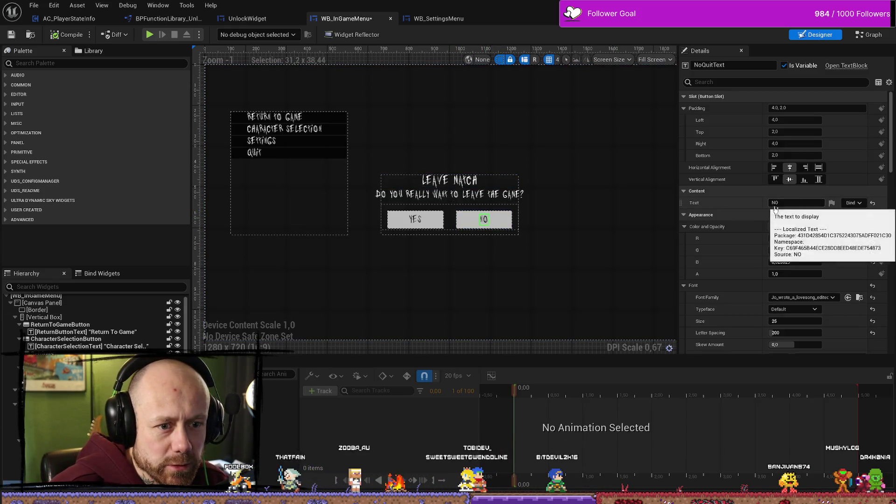
pyautogui.scroll(-1, 740, 240)
pyautogui.click(409, 220)
pyautogui.click(484, 220)
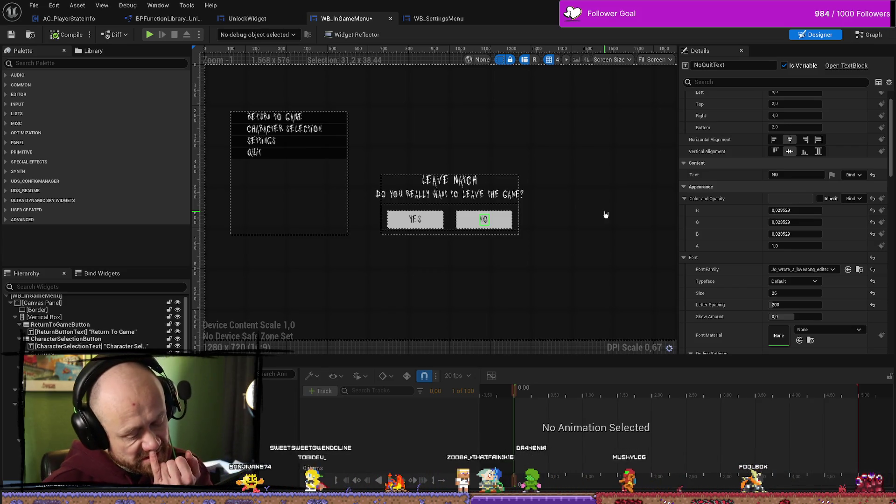
pyautogui.click(318, 156)
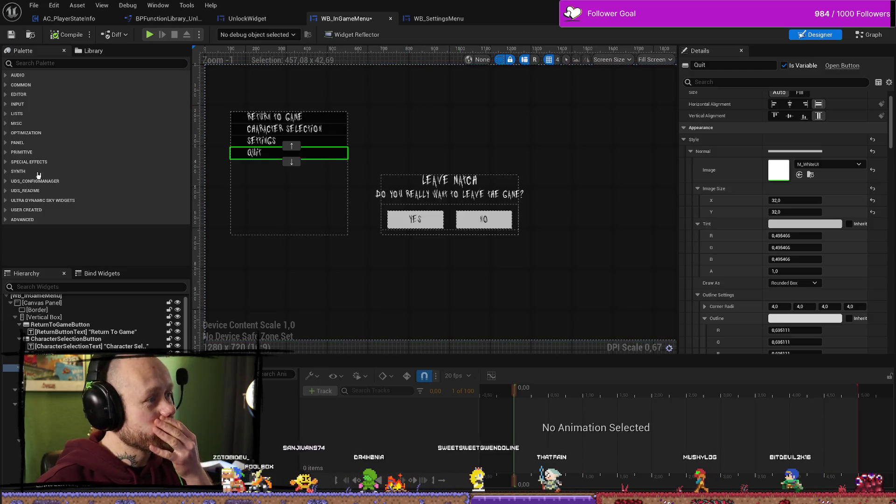
pyautogui.hotkey('alt', 'Tab')
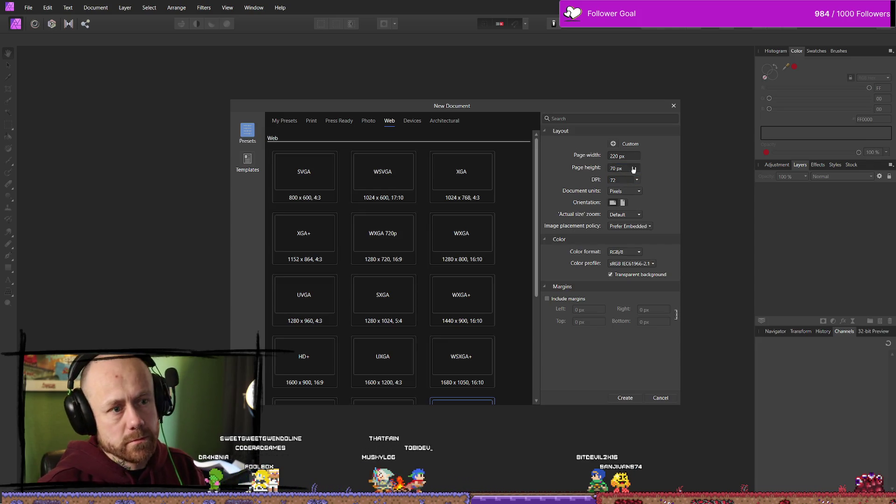
# Create the 220 × 70 px transparent document and switch to the Rectangle Tool
pyautogui.click(625, 399)
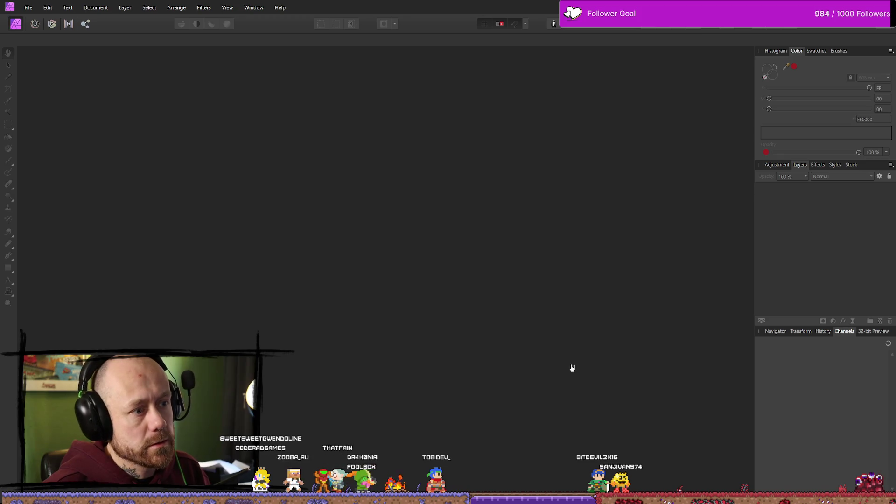
pyautogui.scroll(-3, 508, 246)
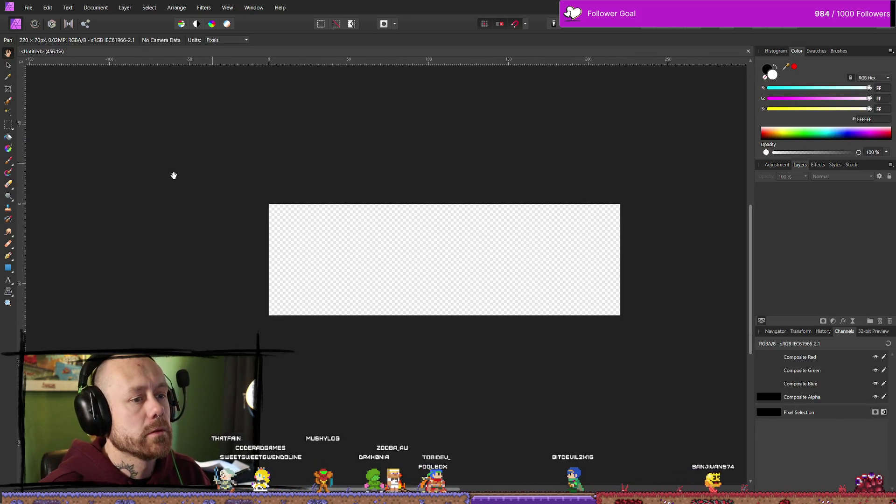
pyautogui.click(8, 124)
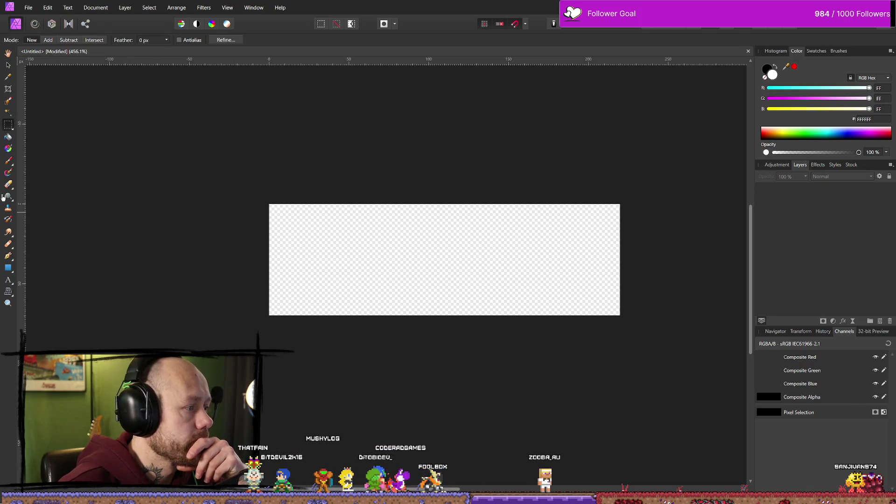
pyautogui.click(10, 267)
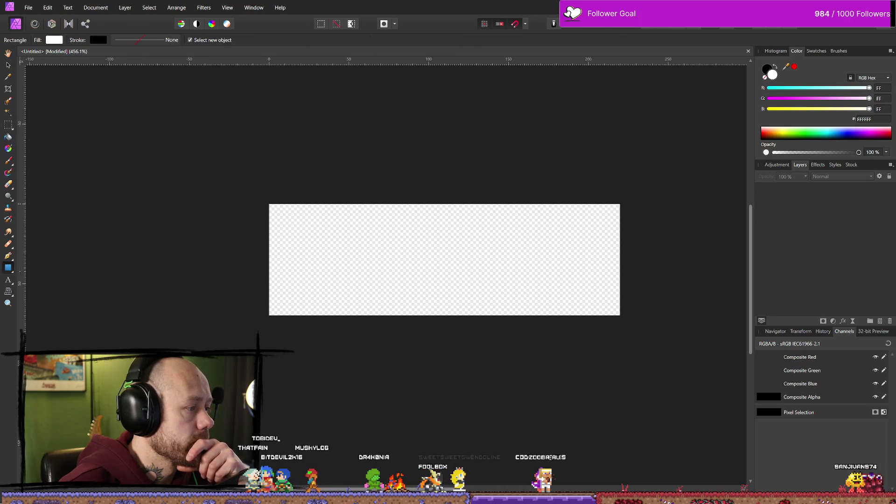
# Draw a rectangle covering the whole 220 × 70 canvas, replacing an oversized first attempt
pyautogui.moveTo(198, 164)
pyautogui.mouseDown()
pyautogui.moveTo(519, 366)
pyautogui.moveTo(669, 365)
pyautogui.mouseUp()
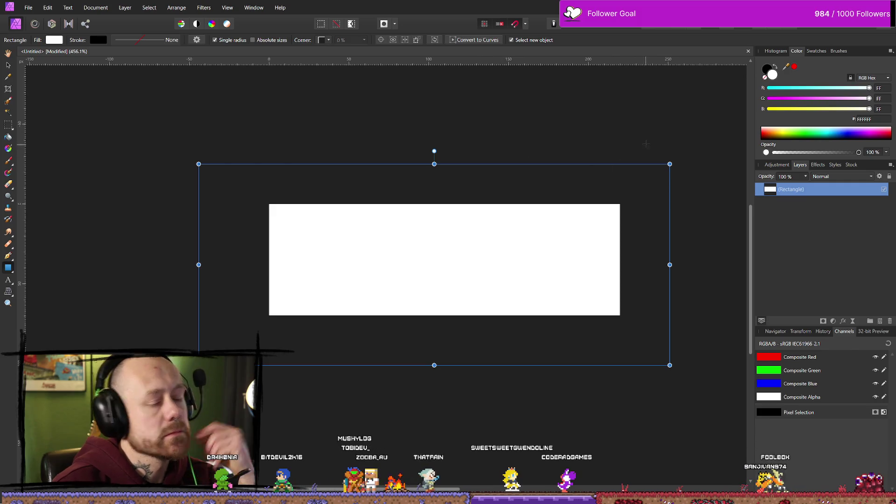
pyautogui.press('Delete')
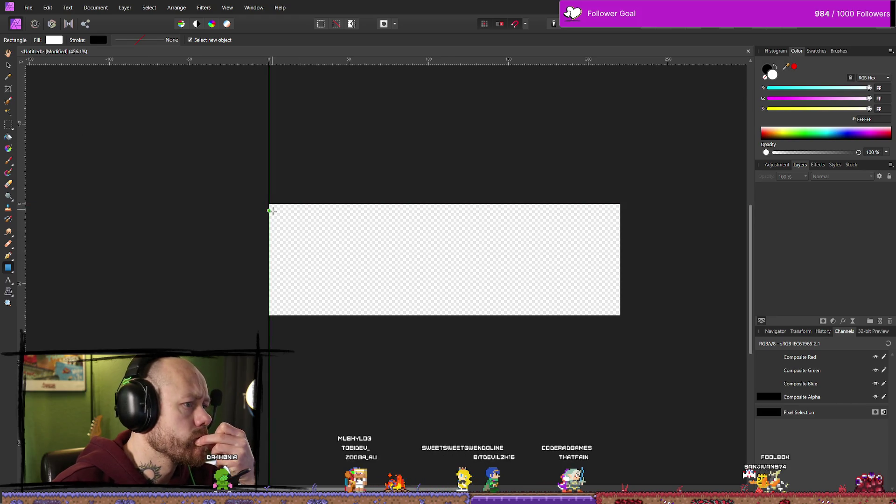
pyautogui.moveTo(269, 204)
pyautogui.mouseDown()
pyautogui.moveTo(350, 252)
pyautogui.moveTo(501, 301)
pyautogui.moveTo(620, 316)
pyautogui.mouseUp()
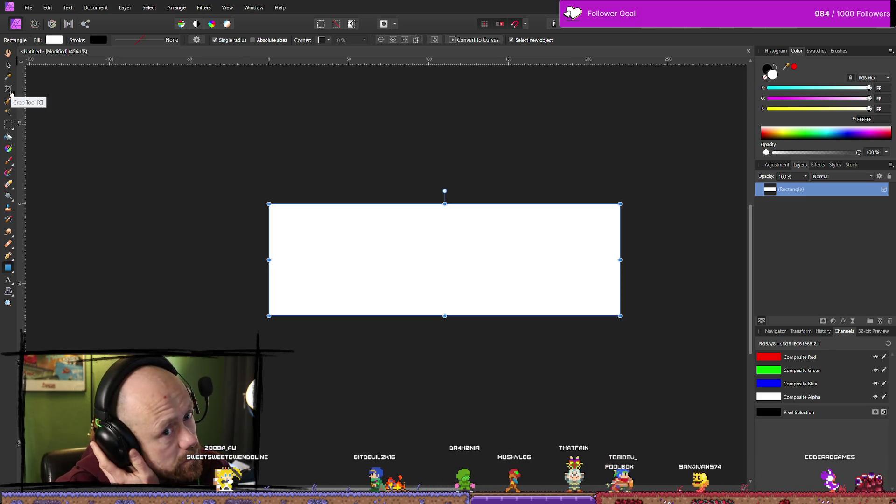
# Try a canvas resize, undo it, and reopen the Document menu
pyautogui.click(96, 8)
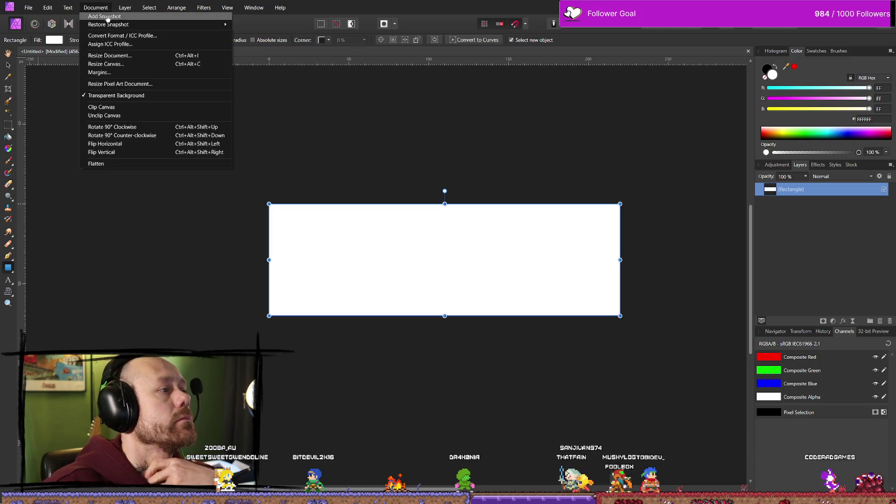
pyautogui.click(125, 65)
pyautogui.click(479, 281)
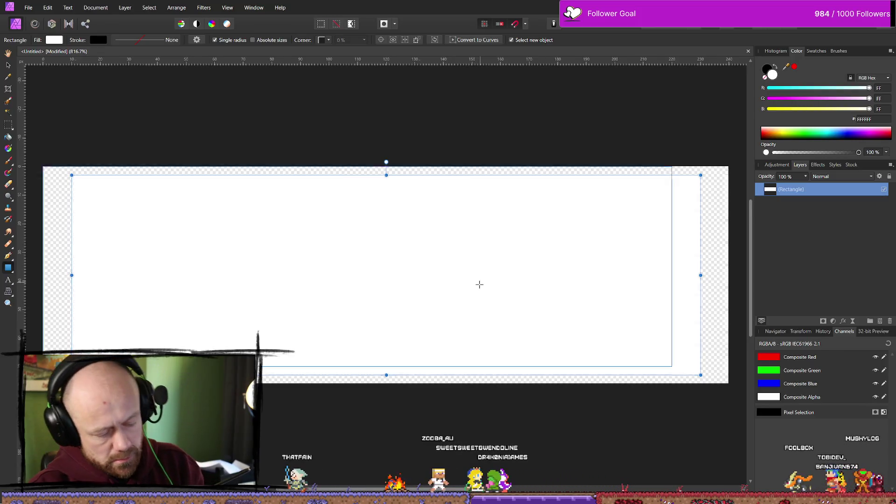
pyautogui.hotkey('ctrl', 'z')
pyautogui.scroll(-3, 213, 145)
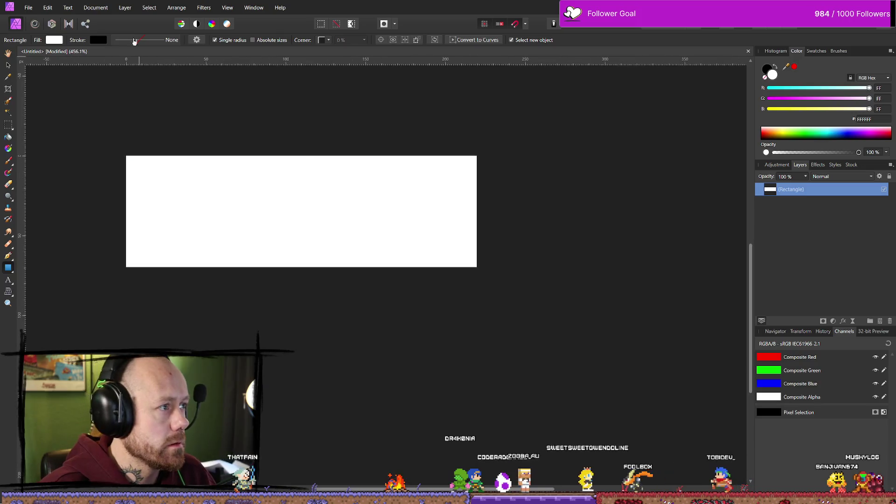
pyautogui.click(96, 8)
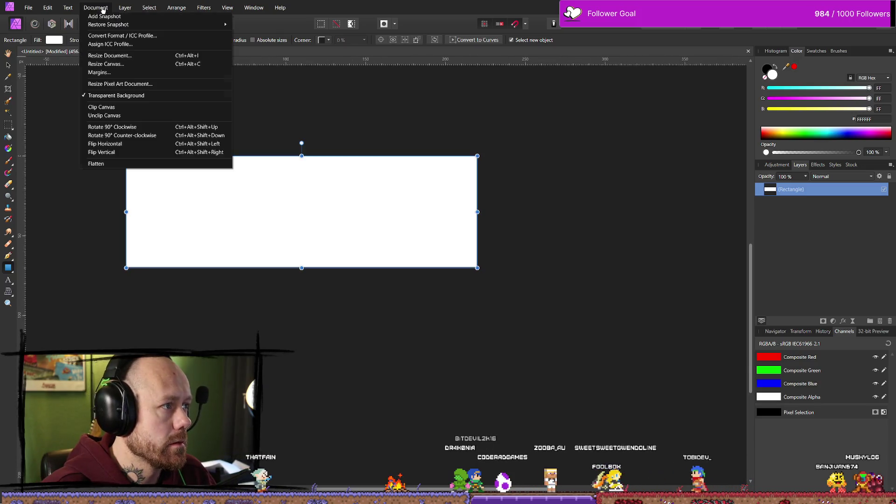
# Resize the canvas to 240 × 90 px with a centre anchor
pyautogui.click(132, 64)
pyautogui.click(425, 256)
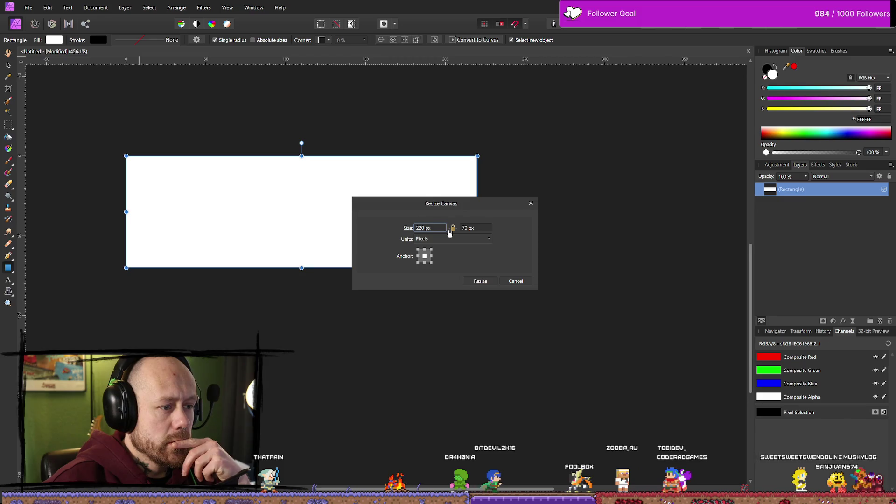
pyautogui.click(437, 227)
pyautogui.write('240')
pyautogui.click(467, 228)
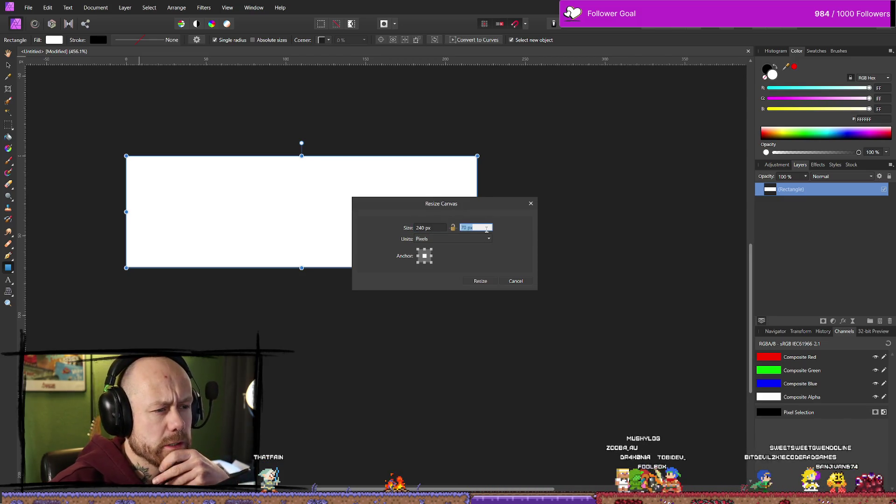
pyautogui.click(467, 227)
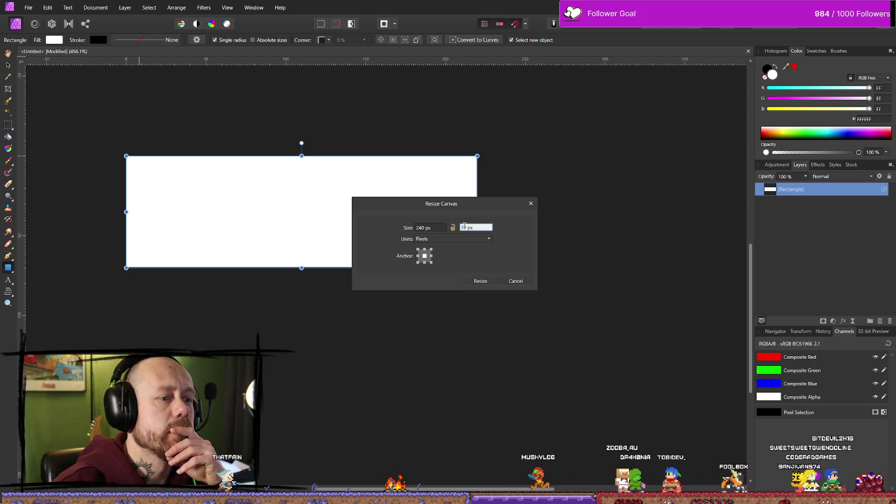
pyautogui.press('Delete')
pyautogui.write('90')
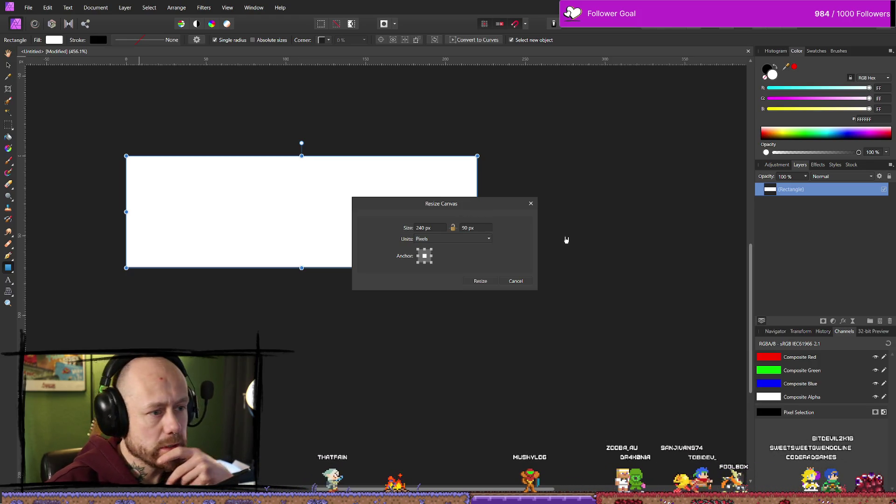
pyautogui.click(483, 281)
# Deselect, then reselect the rectangle layer in the Layers panel
pyautogui.scroll(-1, 483, 326)
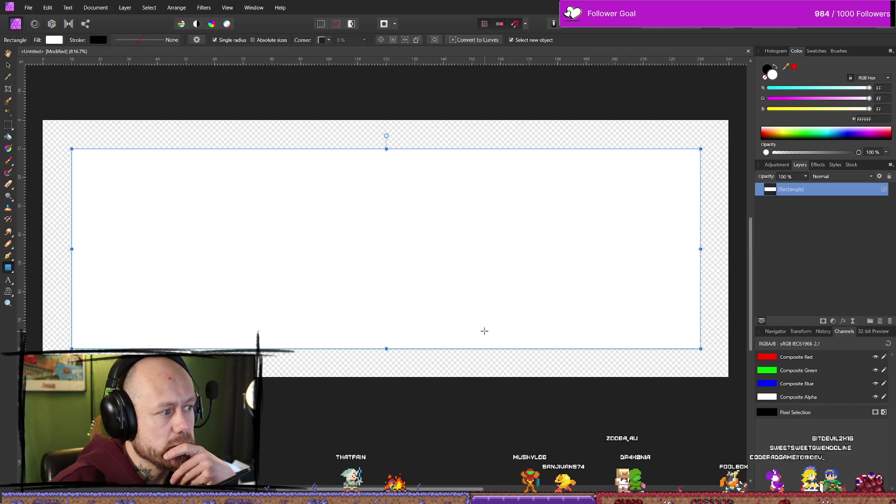
pyautogui.scroll(-3, 403, 330)
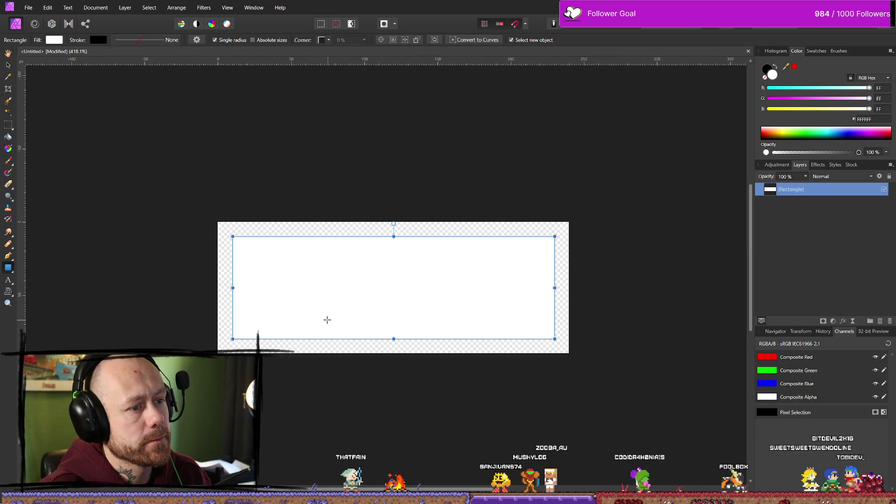
pyautogui.click(325, 187)
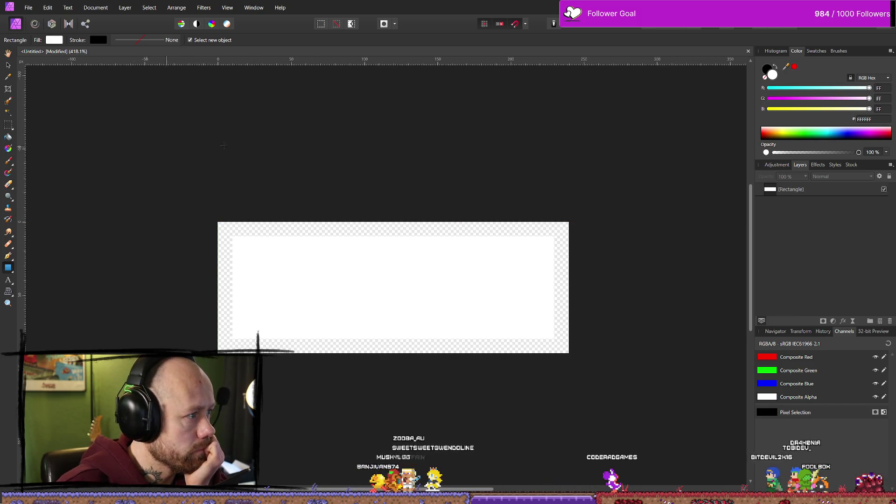
pyautogui.click(820, 192)
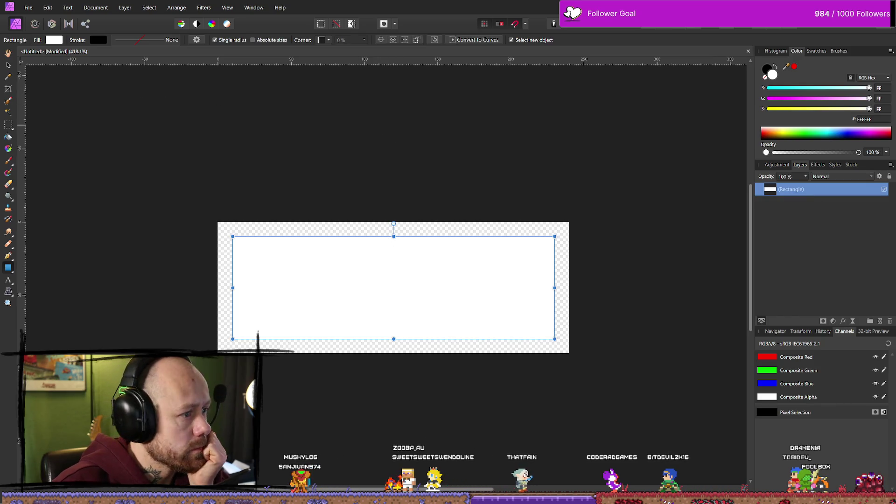
# Remove the rectangle's white fill and set its stroke width to 1 pt
pyautogui.click(57, 41)
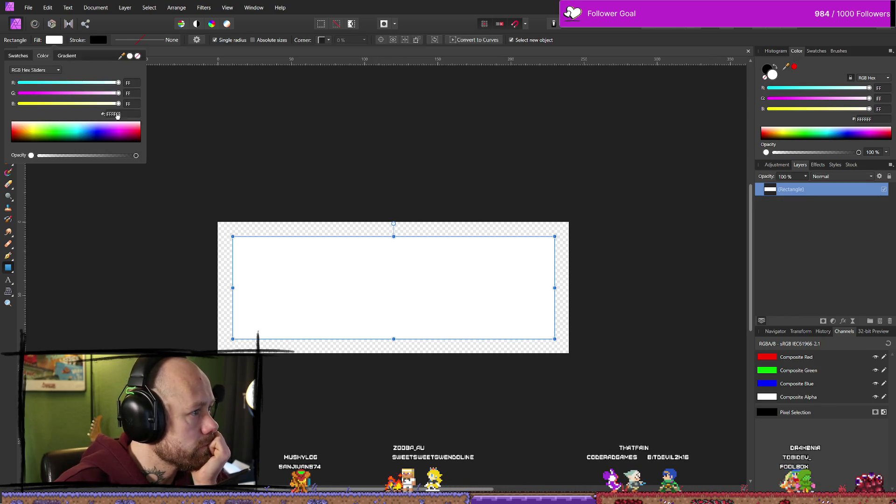
pyautogui.click(137, 56)
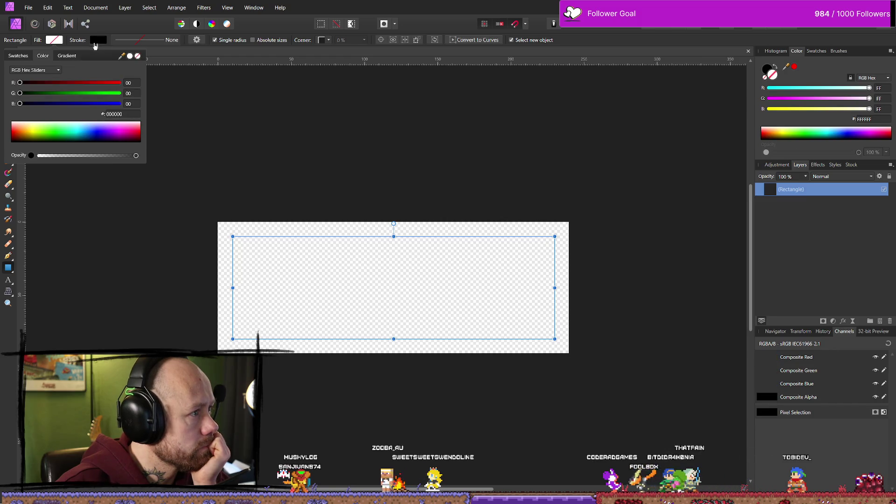
pyautogui.click(98, 40)
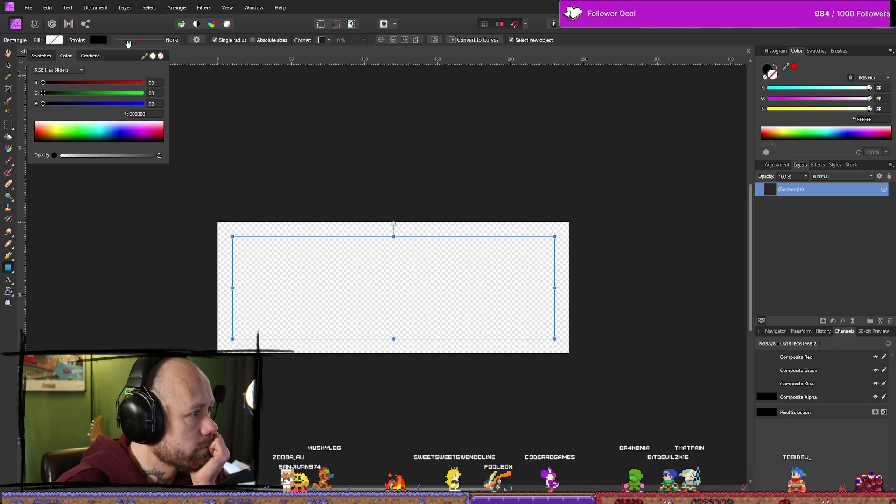
pyautogui.click(129, 43)
pyautogui.click(140, 40)
pyautogui.moveTo(119, 71); pyautogui.dragTo(122, 71)
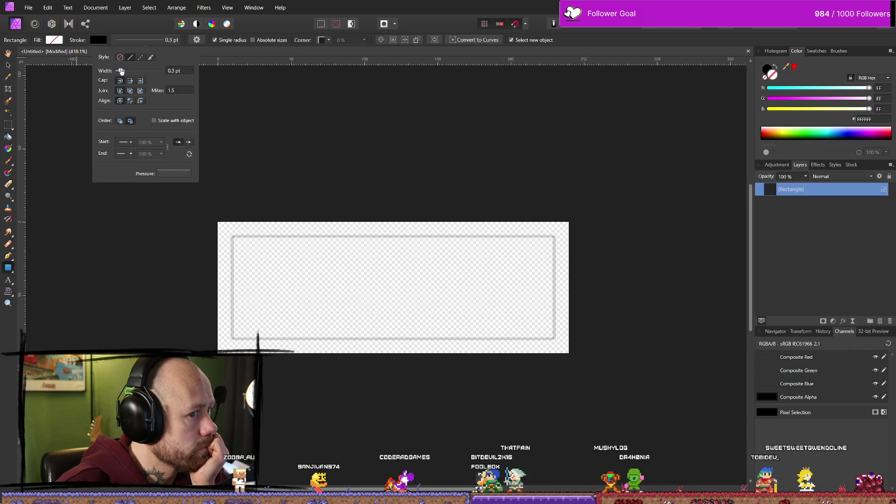
pyautogui.moveTo(123, 71)
pyautogui.mouseDown()
pyautogui.moveTo(171, 73)
pyautogui.moveTo(117, 70)
pyautogui.mouseUp()
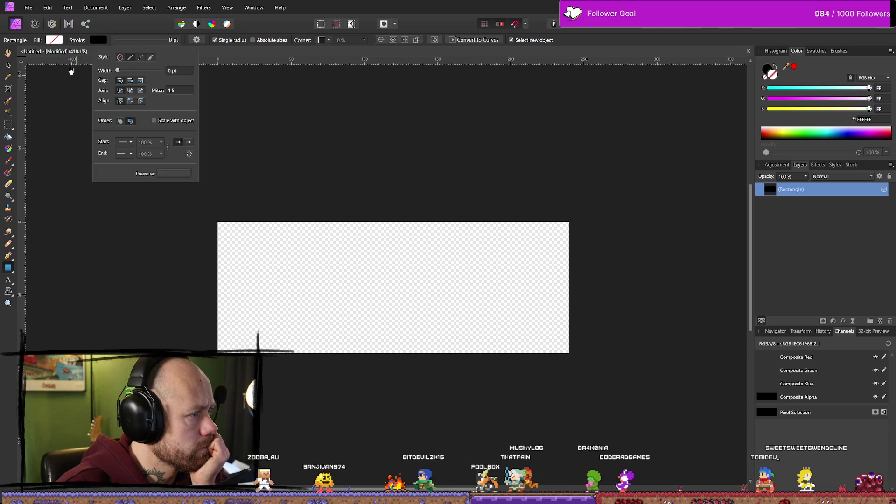
pyautogui.click(183, 69)
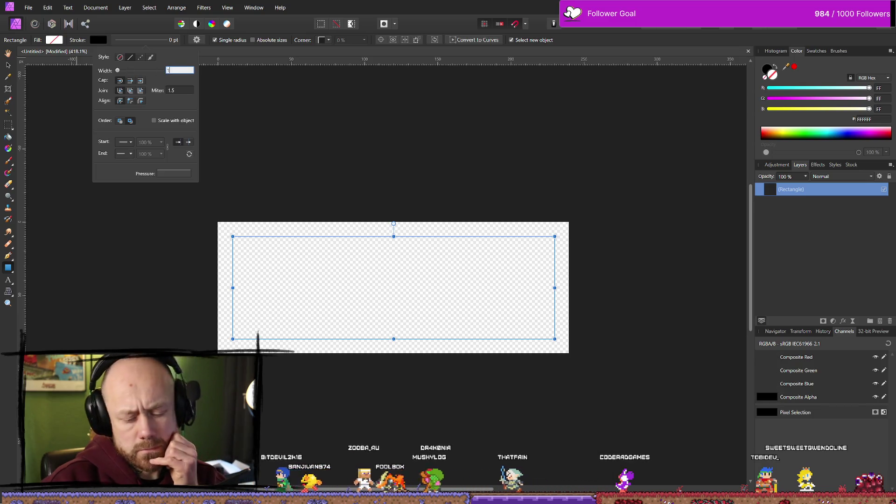
pyautogui.write('1')
pyautogui.press('Return')
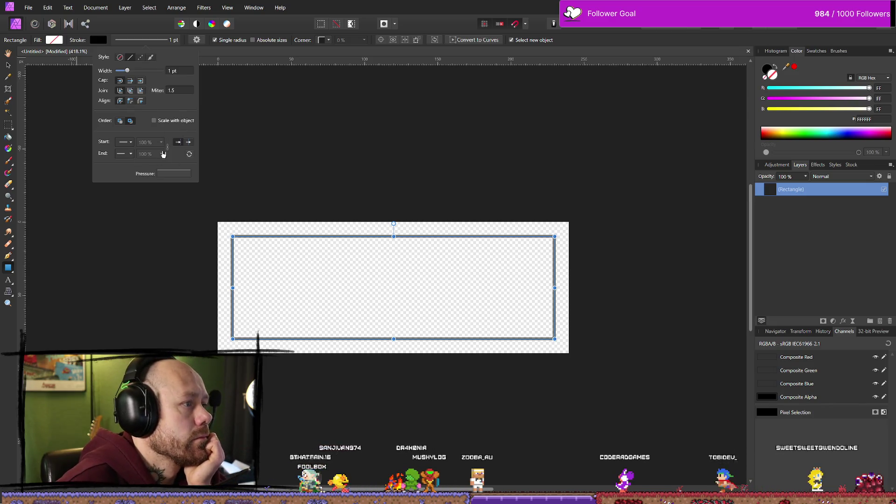
# Try pressure and dashed stroke styles, keep the solid outline, and reselect the rectangle layer
pyautogui.click(174, 176)
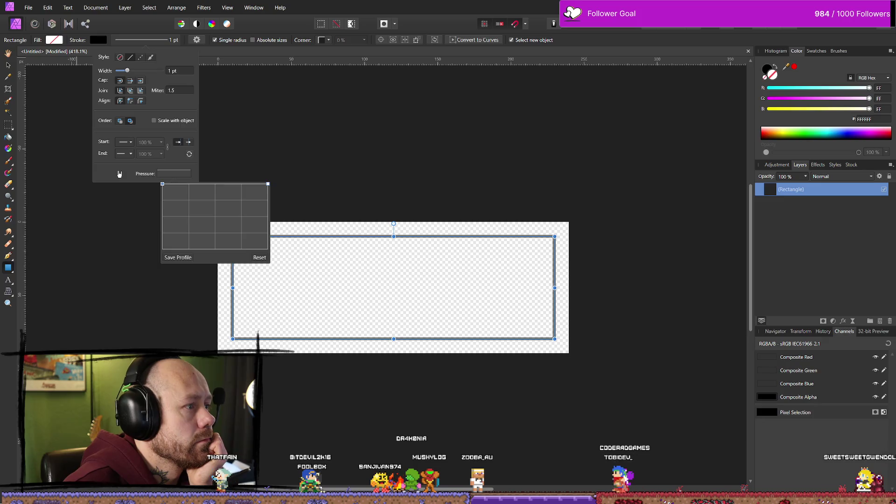
pyautogui.click(175, 176)
pyautogui.click(140, 57)
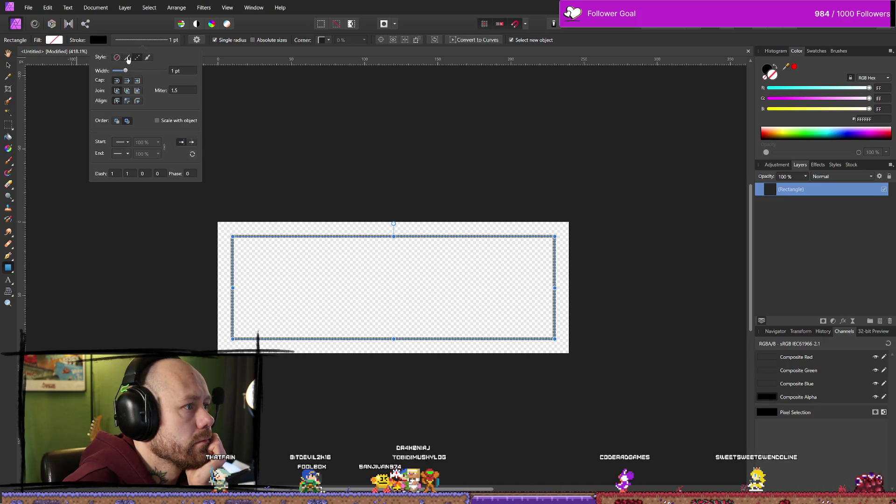
pyautogui.click(128, 57)
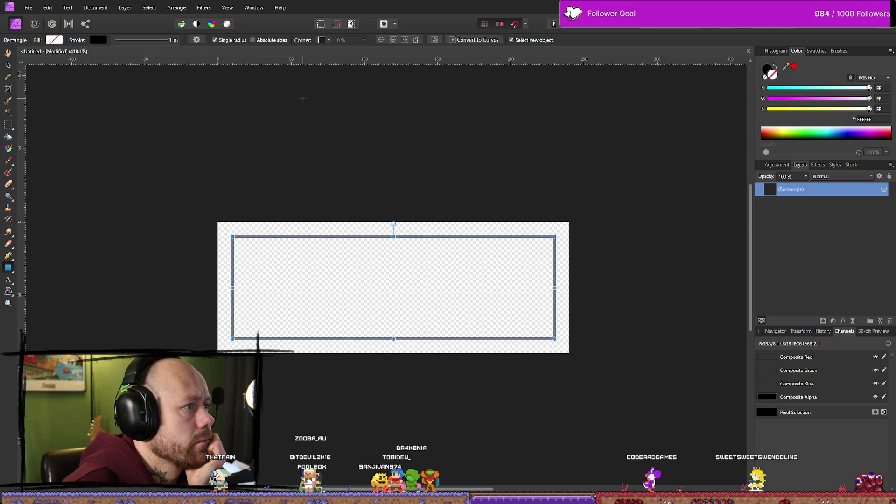
pyautogui.click(303, 98)
pyautogui.click(831, 190)
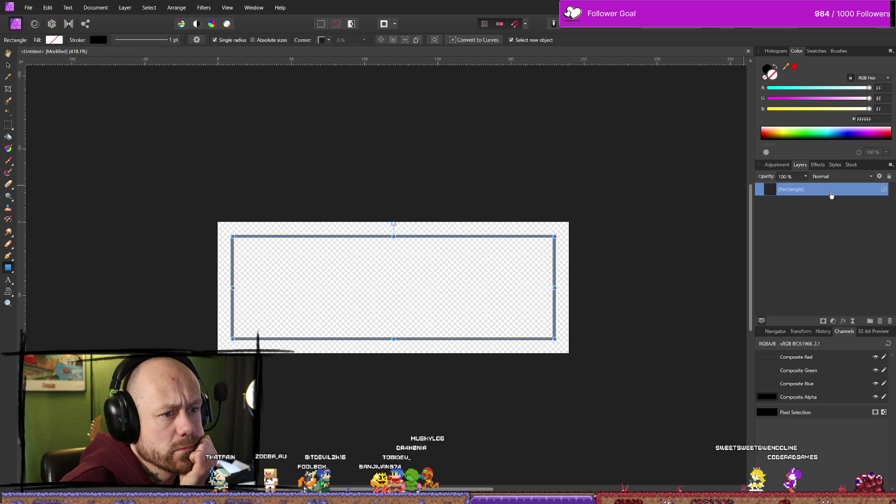
pyautogui.click(97, 43)
# Preview stroke colours, then set the rectangle's stroke colour to None
pyautogui.moveTo(99, 136)
pyautogui.mouseDown()
pyautogui.moveTo(132, 138)
pyautogui.moveTo(73, 140)
pyautogui.moveTo(46, 122)
pyautogui.moveTo(37, 149)
pyautogui.moveTo(133, 156)
pyautogui.moveTo(36, 162)
pyautogui.moveTo(220, 162)
pyautogui.mouseUp()
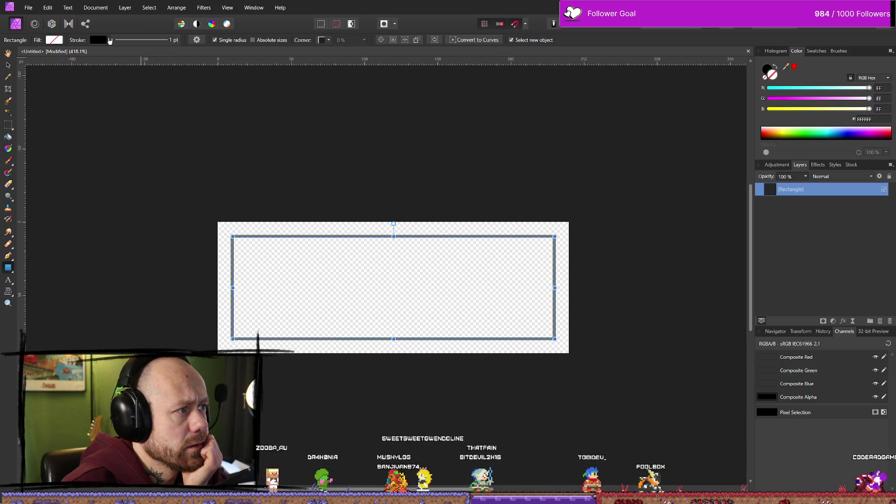
pyautogui.click(56, 40)
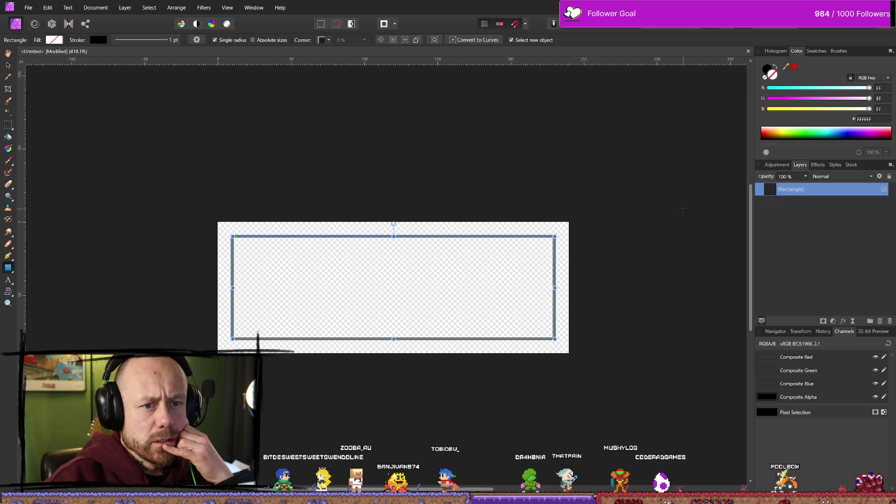
pyautogui.click(99, 41)
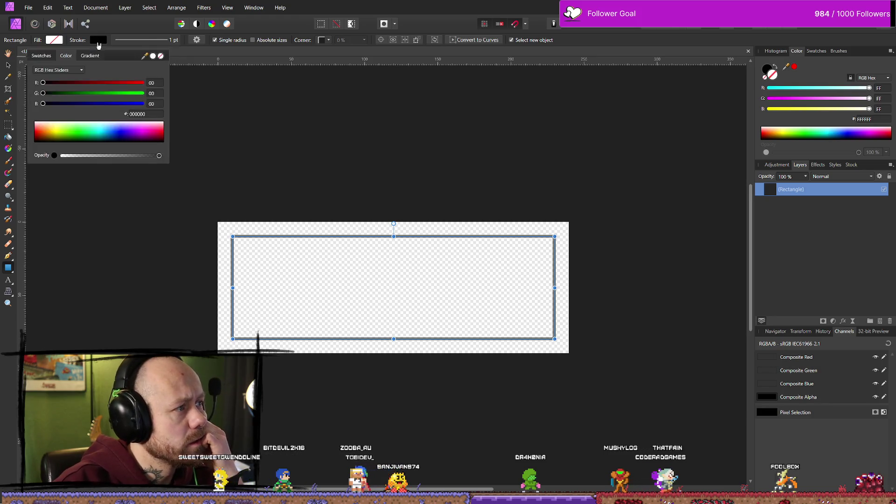
pyautogui.click(161, 56)
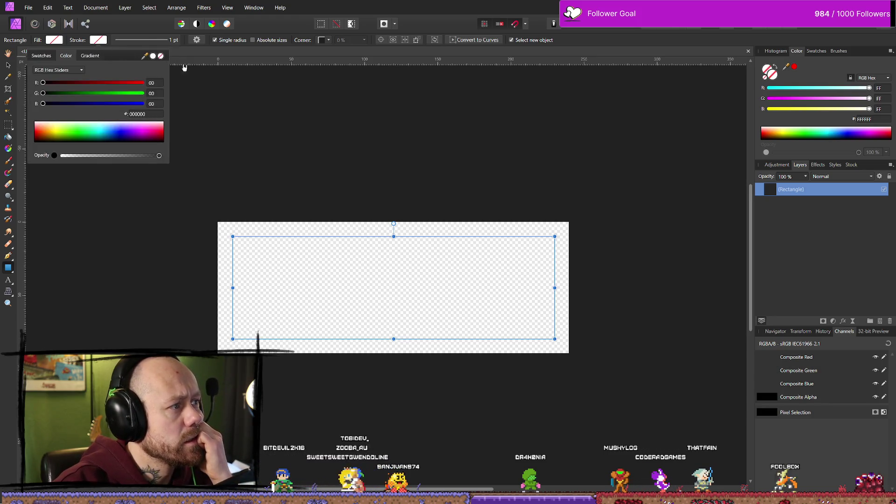
# Turn on the Outline layer effect and try radii from 100 px down to about 0.7 px
pyautogui.click(819, 167)
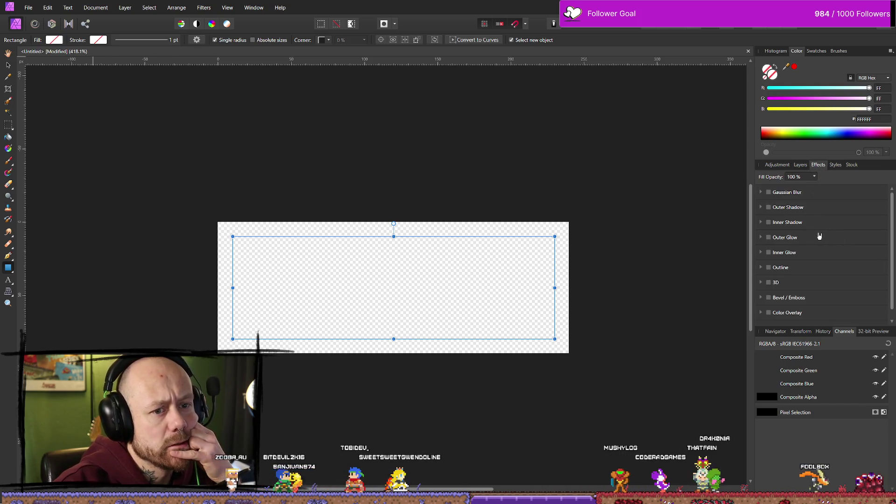
pyautogui.scroll(-1, 776, 261)
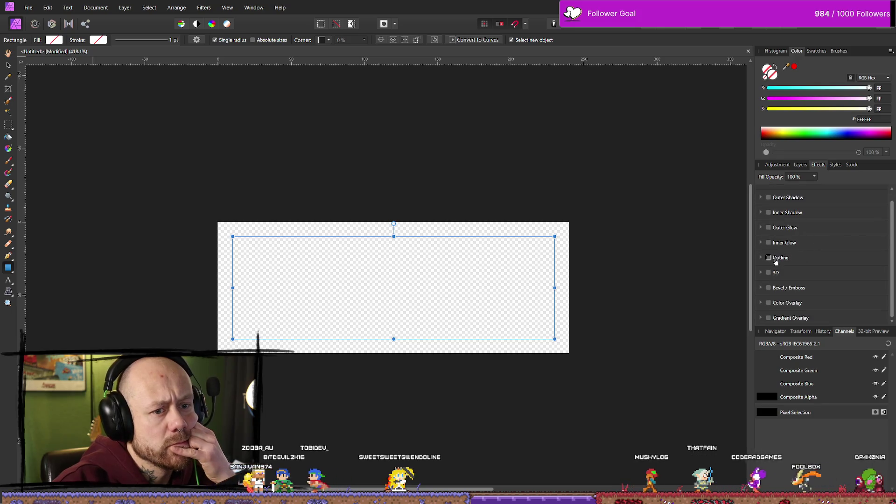
pyautogui.click(775, 260)
pyautogui.click(790, 299)
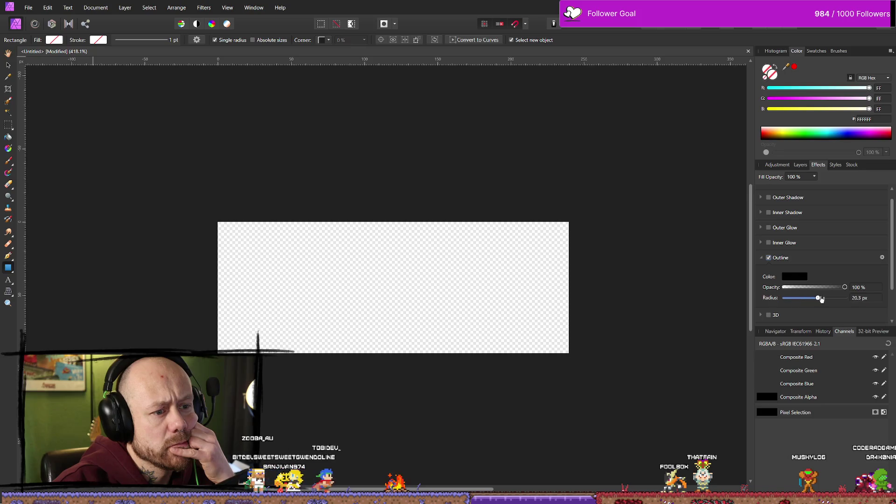
pyautogui.moveTo(854, 299); pyautogui.dragTo(846, 294)
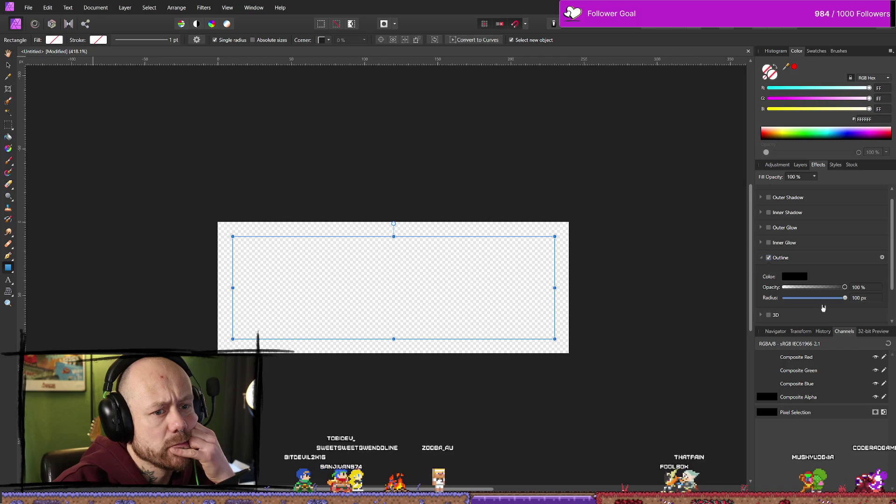
pyautogui.moveTo(844, 302)
pyautogui.mouseDown()
pyautogui.moveTo(789, 299)
pyautogui.moveTo(829, 291)
pyautogui.mouseUp()
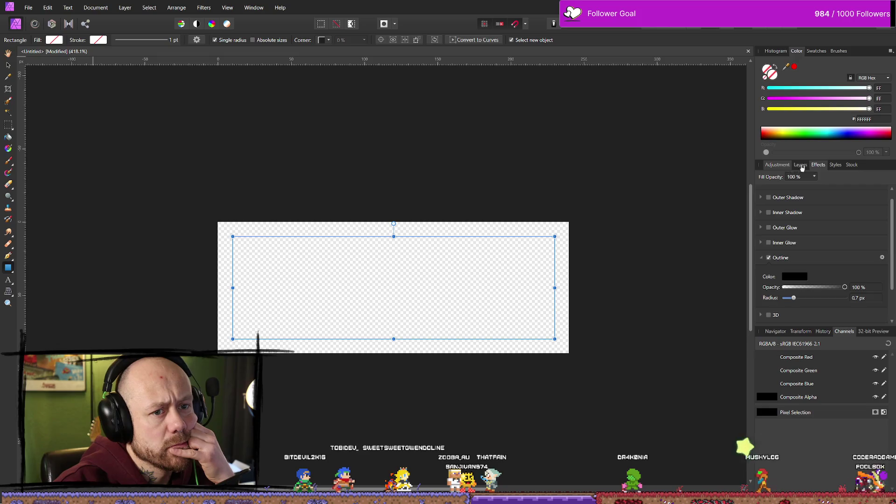
# Switch the rectangle's Outline effect back off
pyautogui.click(778, 165)
pyautogui.click(801, 164)
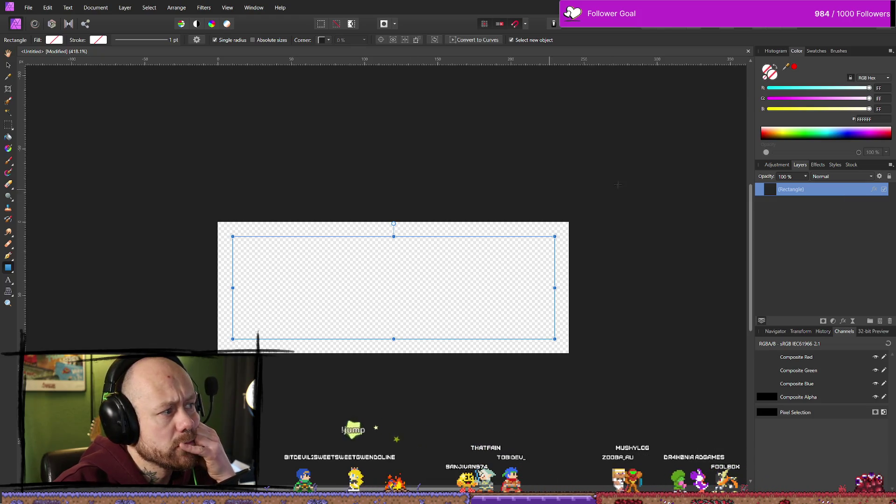
pyautogui.click(820, 166)
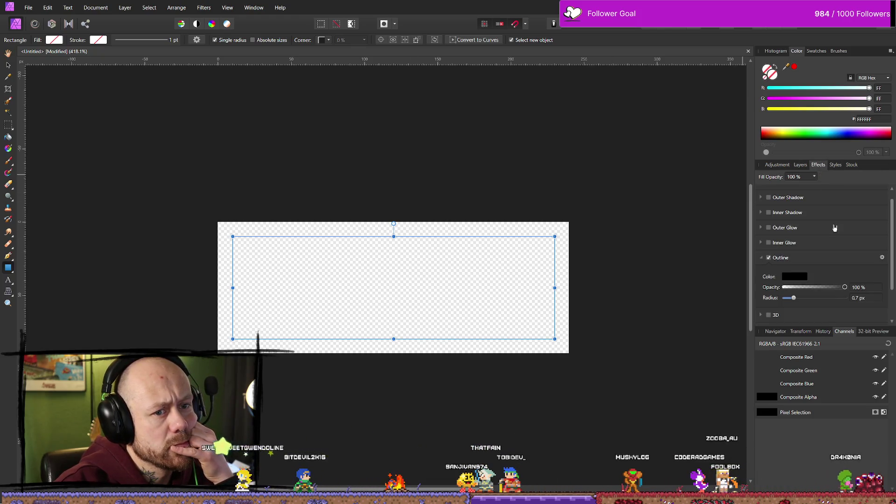
pyautogui.click(769, 257)
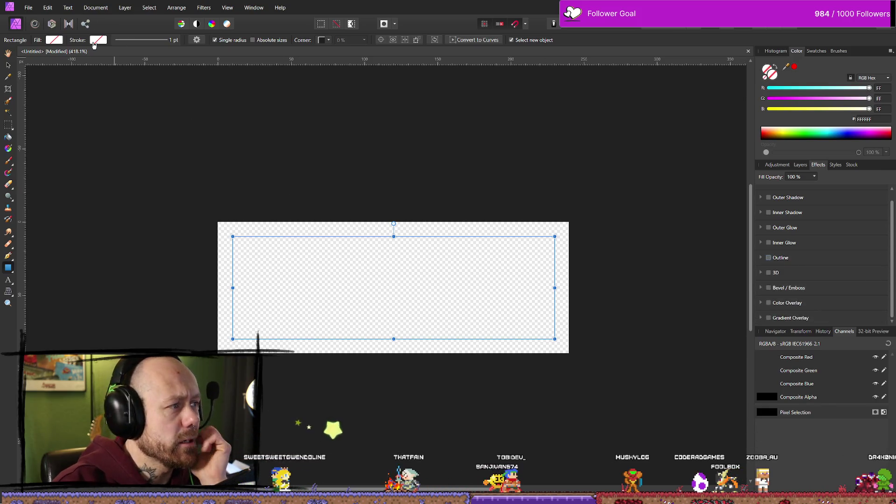
# Set the rectangle's stroke colour to black from the Grays swatches
pyautogui.click(96, 42)
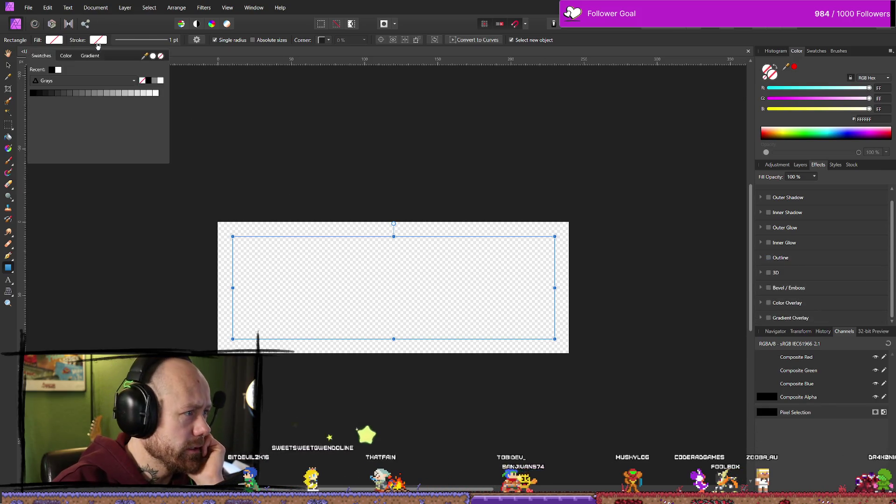
pyautogui.click(44, 94)
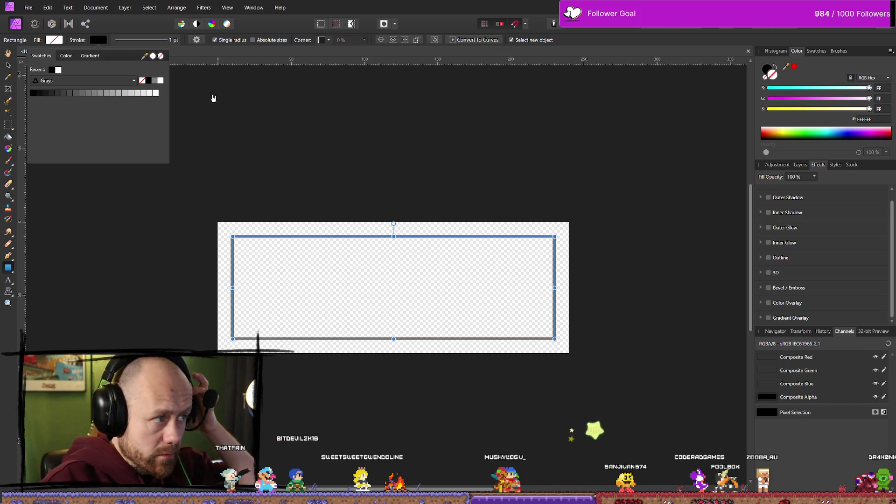
pyautogui.click(63, 56)
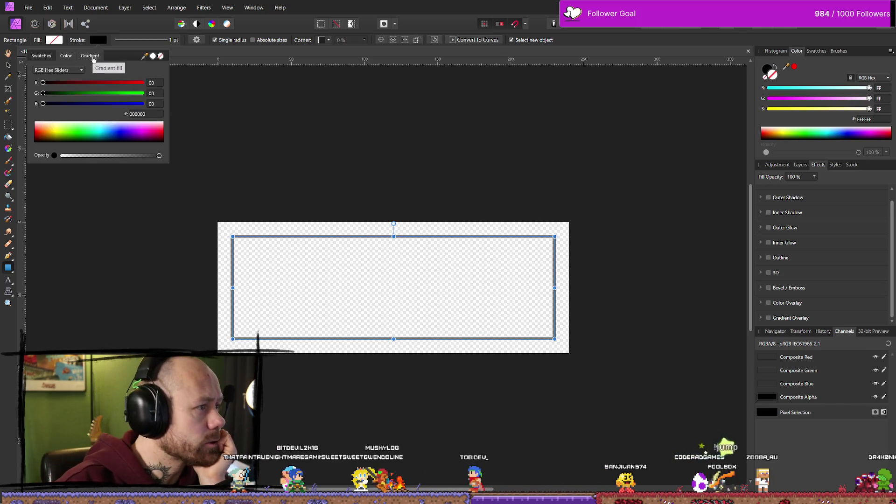
pyautogui.click(90, 57)
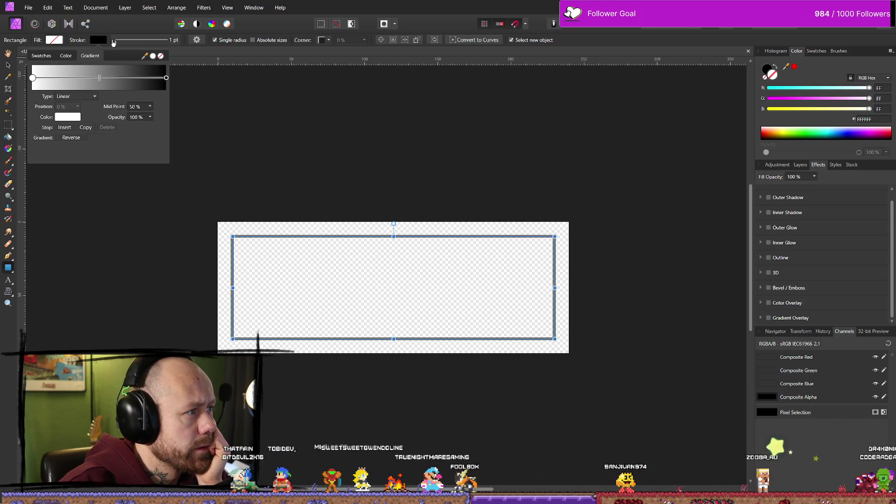
pyautogui.click(99, 41)
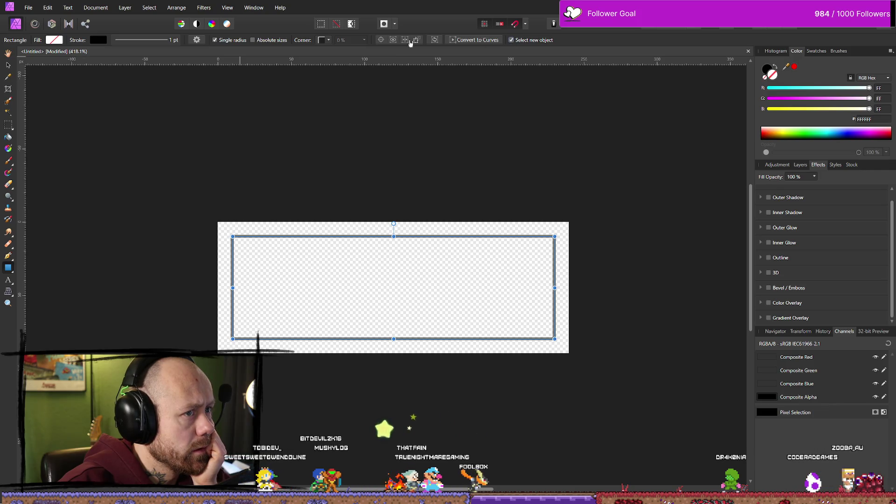
# Keep one shared corner radius and no fill, then return to the Layers list
pyautogui.click(216, 41)
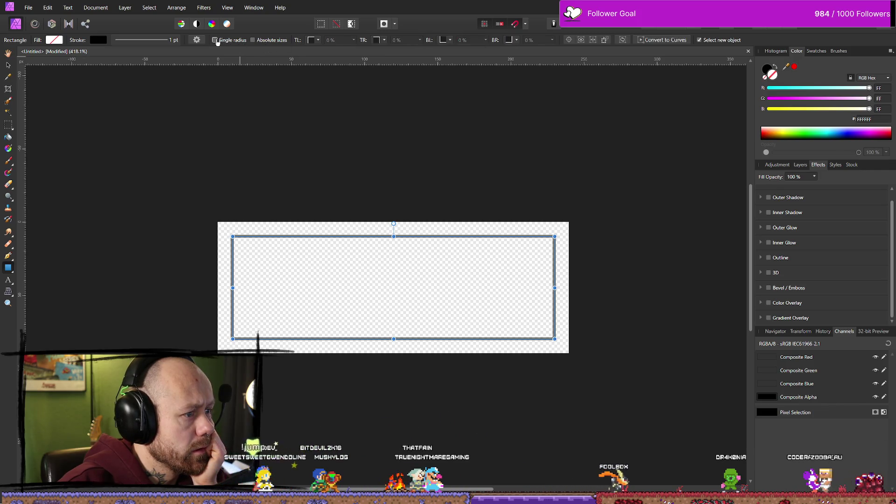
pyautogui.click(216, 40)
pyautogui.click(56, 40)
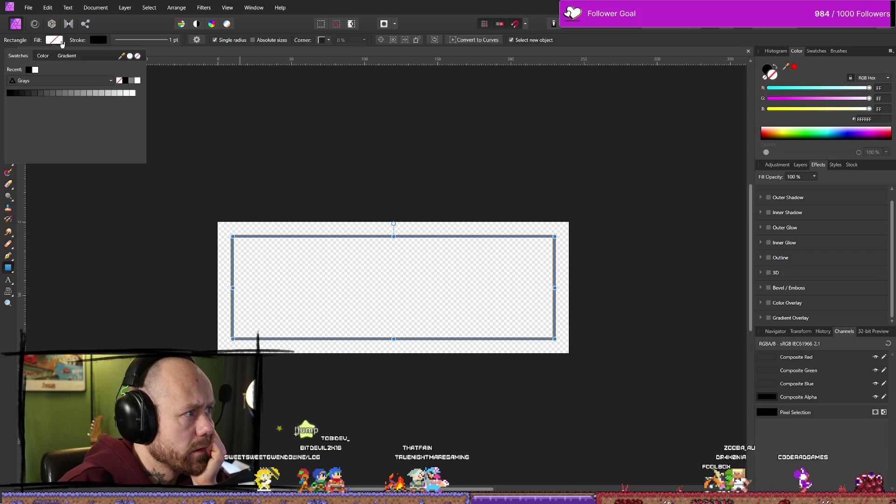
pyautogui.click(62, 42)
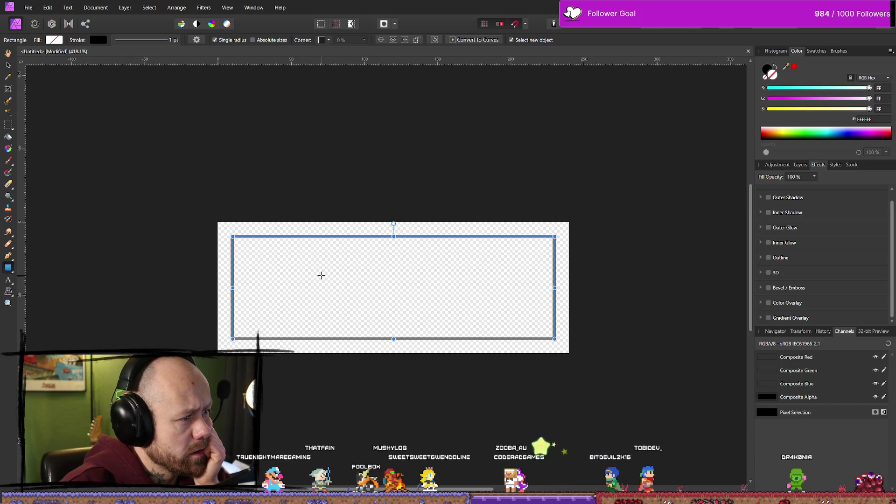
pyautogui.click(801, 165)
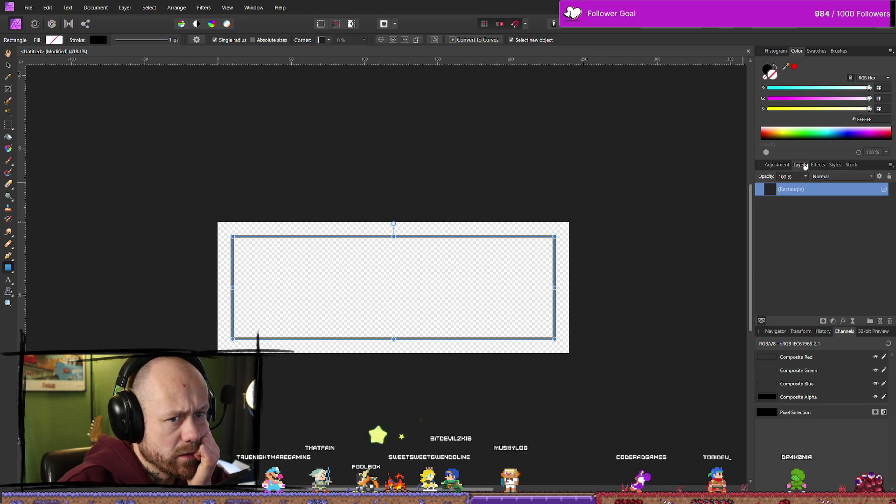
# Add a pixel layer, hide the original rectangle, and draw a smaller rectangle
pyautogui.click(880, 321)
pyautogui.click(884, 203)
pyautogui.moveTo(319, 260)
pyautogui.mouseDown()
pyautogui.moveTo(356, 296)
pyautogui.moveTo(402, 288)
pyautogui.mouseUp()
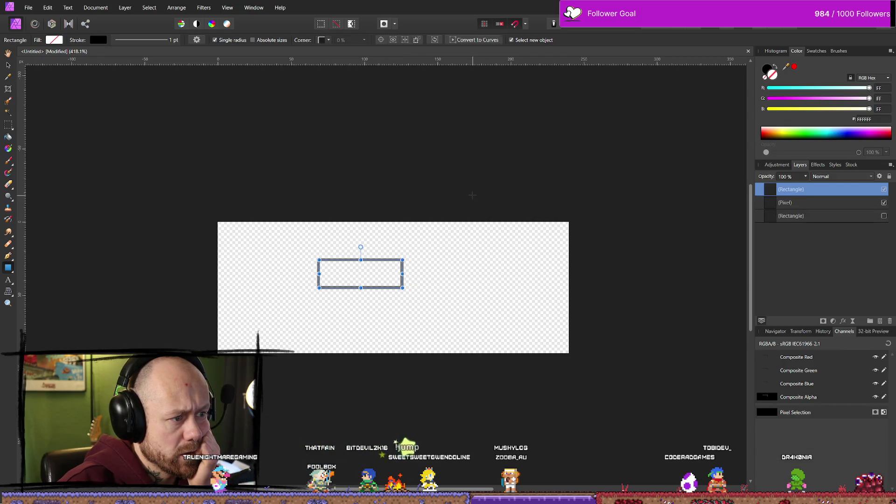
pyautogui.hotkey('ctrl', 'd')
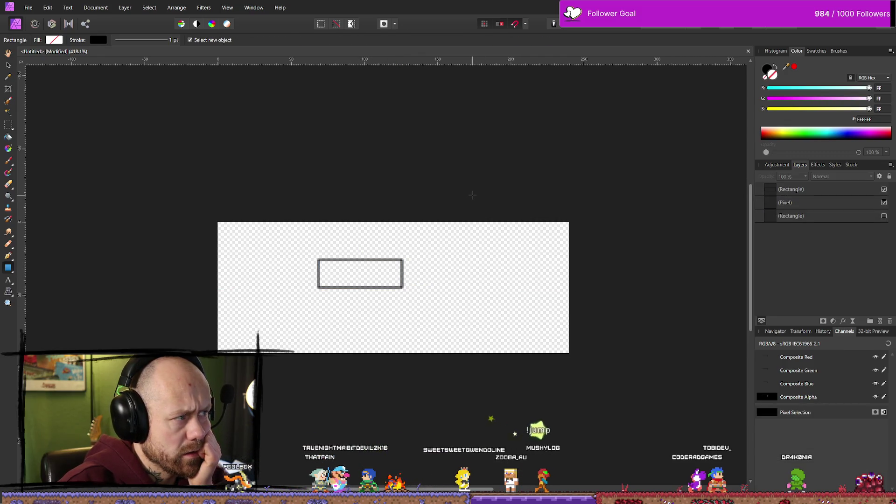
pyautogui.scroll(2, 410, 275)
pyautogui.scroll(-1, 370, 283)
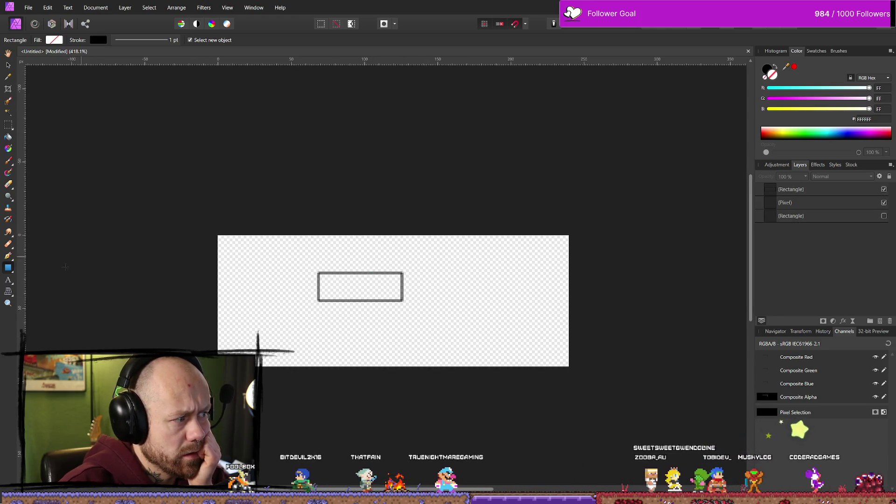
# Draw two trial donut shapes, one overlapping the small rectangle
pyautogui.click(8, 268)
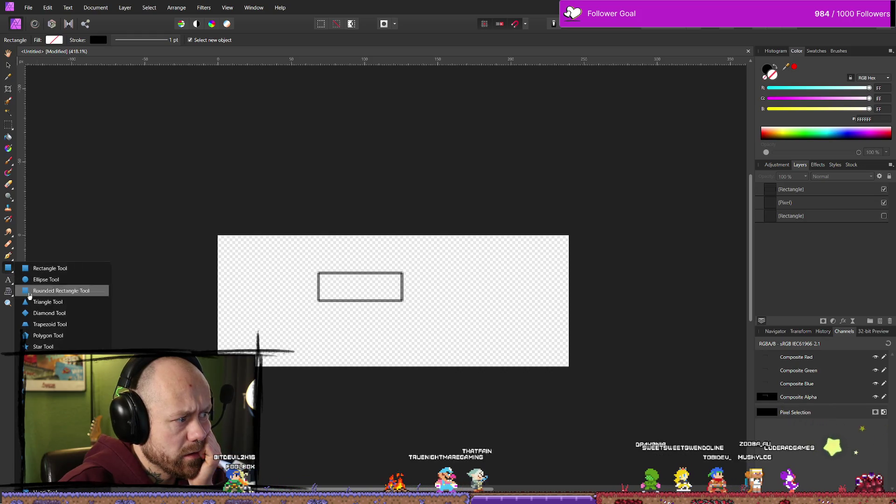
pyautogui.click(46, 391)
pyautogui.moveTo(455, 287)
pyautogui.mouseDown()
pyautogui.moveTo(486, 332)
pyautogui.moveTo(517, 332)
pyautogui.mouseUp()
pyautogui.click(551, 307)
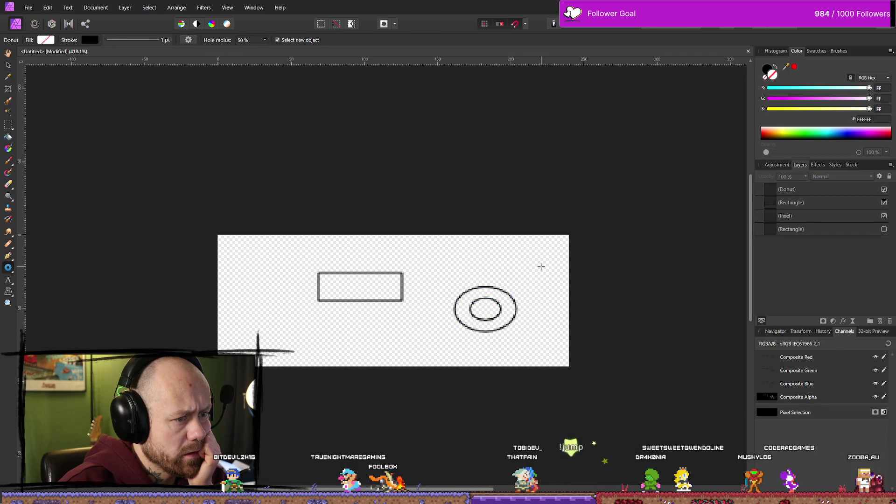
pyautogui.moveTo(266, 263)
pyautogui.mouseDown()
pyautogui.moveTo(304, 297)
pyautogui.moveTo(292, 264)
pyautogui.moveTo(322, 317)
pyautogui.moveTo(410, 340)
pyautogui.moveTo(549, 433)
pyautogui.moveTo(514, 448)
pyautogui.moveTo(351, 348)
pyautogui.mouseUp()
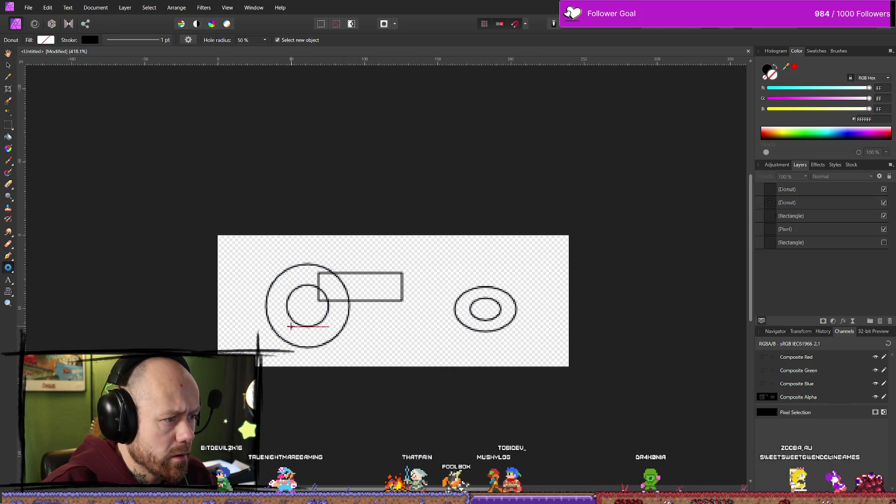
pyautogui.scroll(3, 290, 320)
pyautogui.scroll(-6, 321, 282)
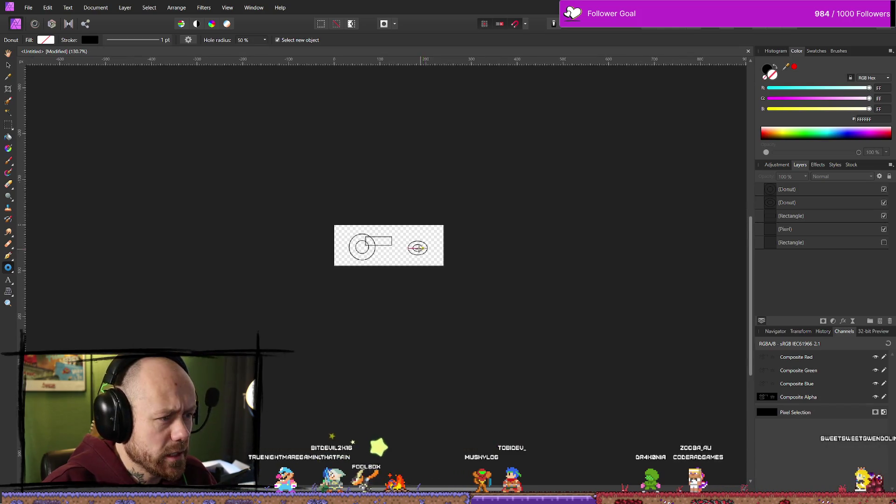
pyautogui.scroll(3, 365, 246)
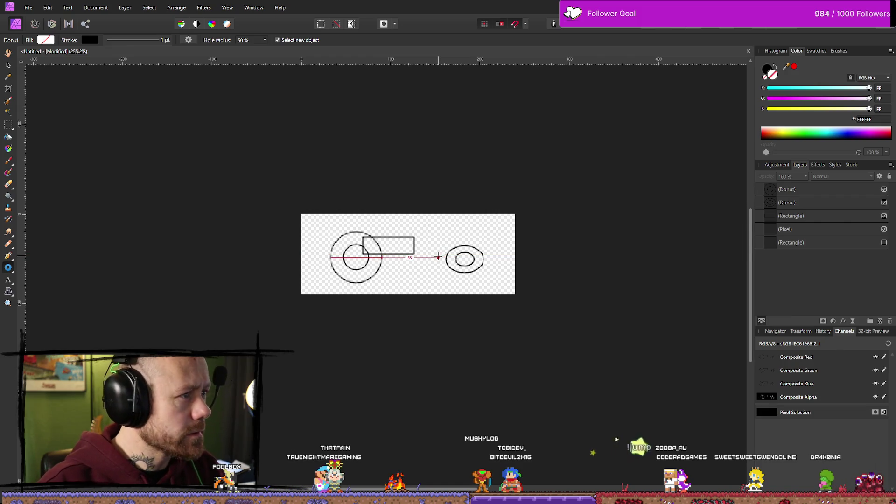
# Undo both trial donuts, leaving only the small rectangle
pyautogui.hotkey('ctrl', 'z')
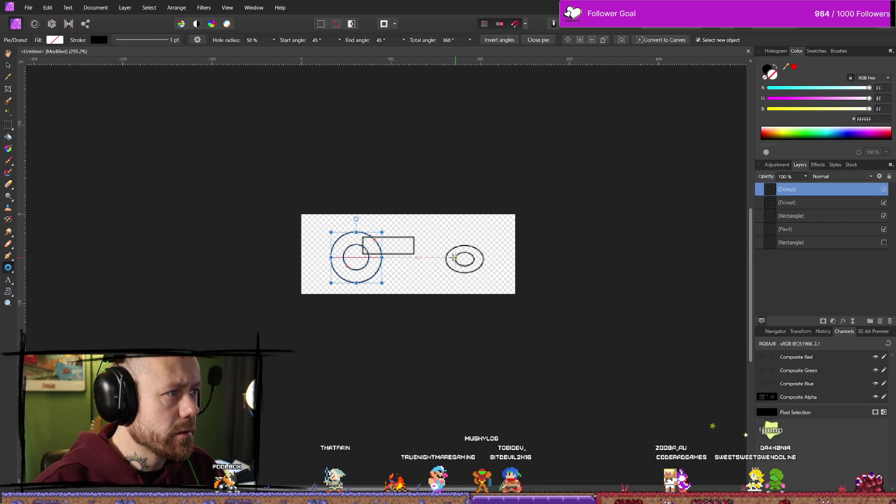
pyautogui.hotkey('ctrl', 'z')
pyautogui.click(474, 265)
pyautogui.hotkey('ctrl', 'z')
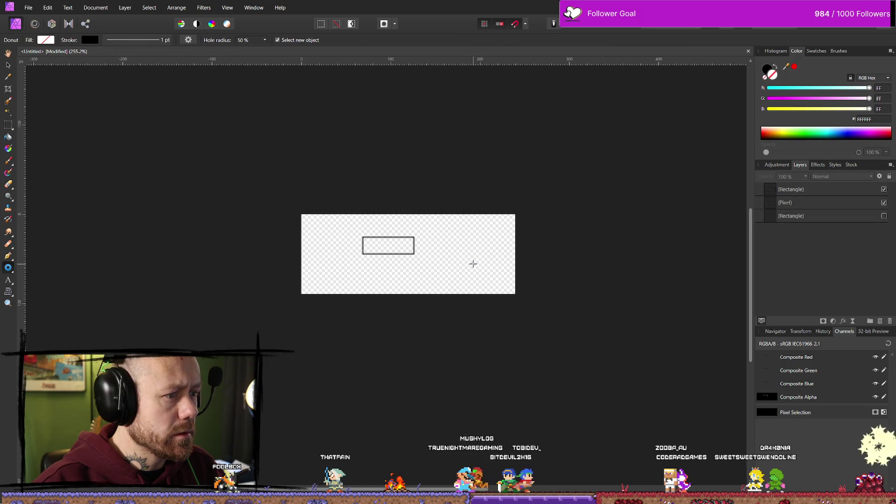
pyautogui.hotkey('ctrl', 'z')
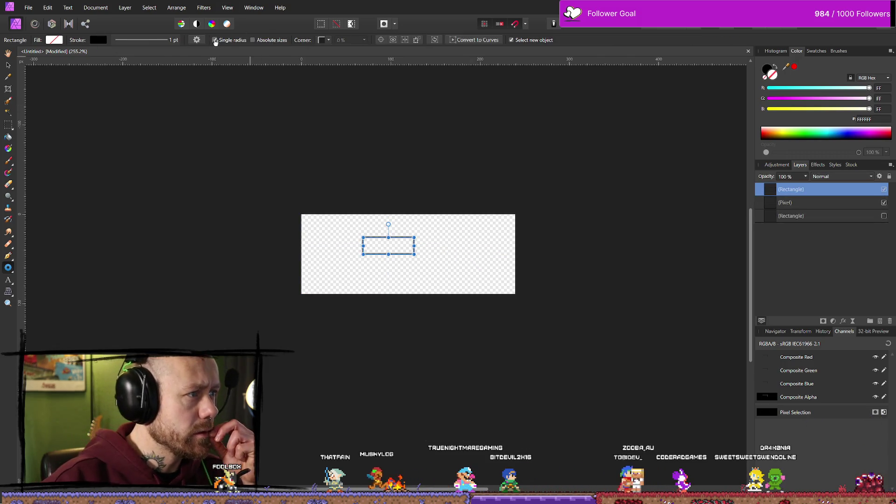
# Keep a shared corner radius and set the rectangle's corner style to None
pyautogui.click(216, 41)
pyautogui.click(216, 40)
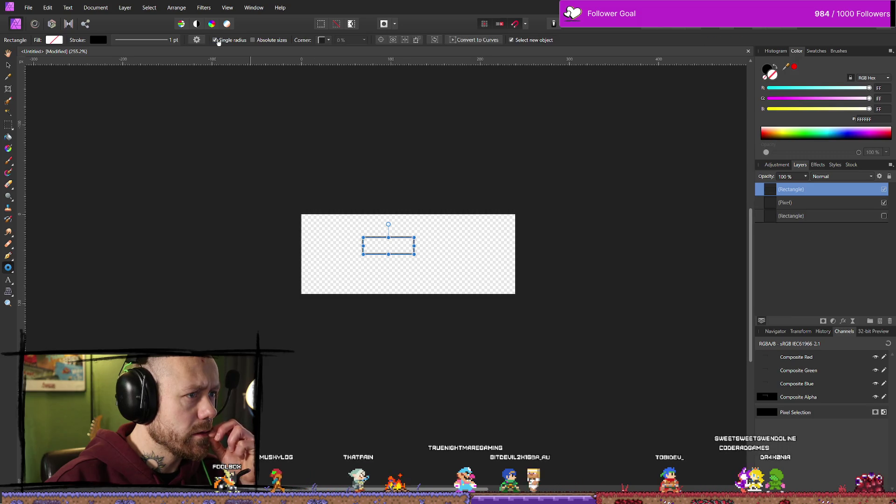
pyautogui.click(326, 42)
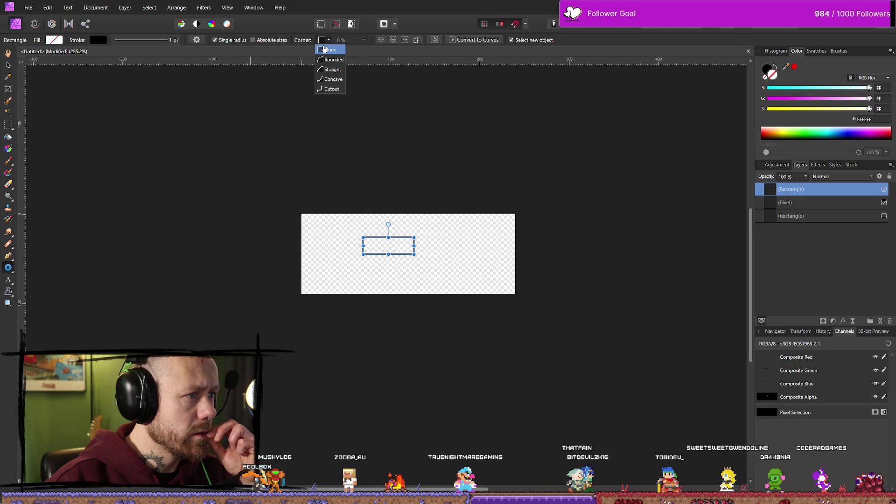
pyautogui.click(325, 50)
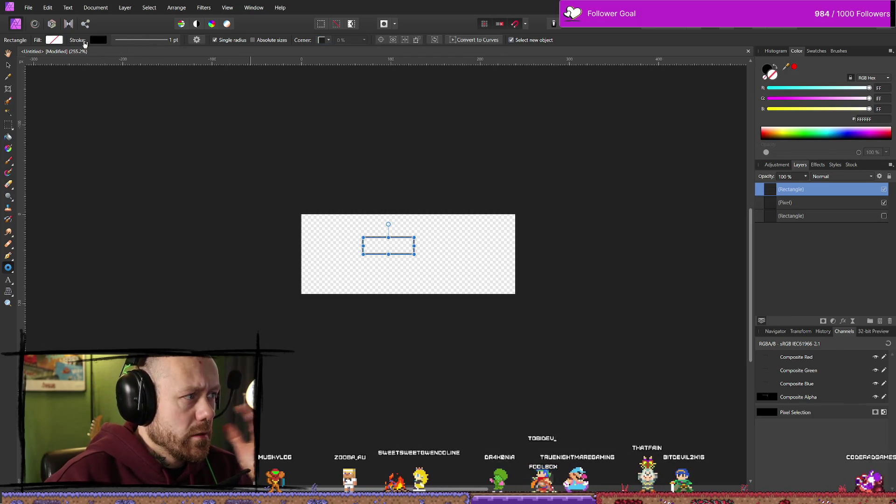
# Try blue and green, then set the small rectangle's stroke colour to white
pyautogui.click(99, 43)
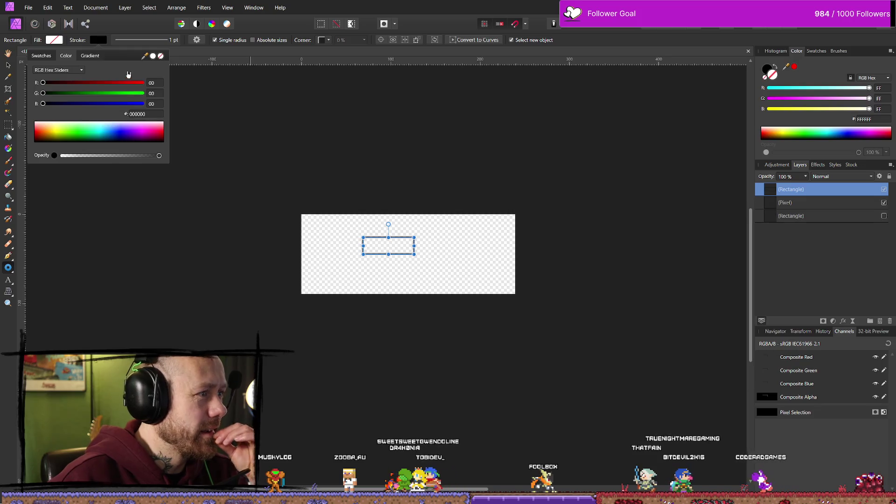
pyautogui.click(139, 138)
pyautogui.moveTo(139, 138)
pyautogui.mouseDown()
pyautogui.moveTo(98, 129)
pyautogui.moveTo(79, 140)
pyautogui.moveTo(60, 125)
pyautogui.moveTo(46, 133)
pyautogui.moveTo(20, 100)
pyautogui.moveTo(39, 146)
pyautogui.moveTo(14, 160)
pyautogui.mouseUp()
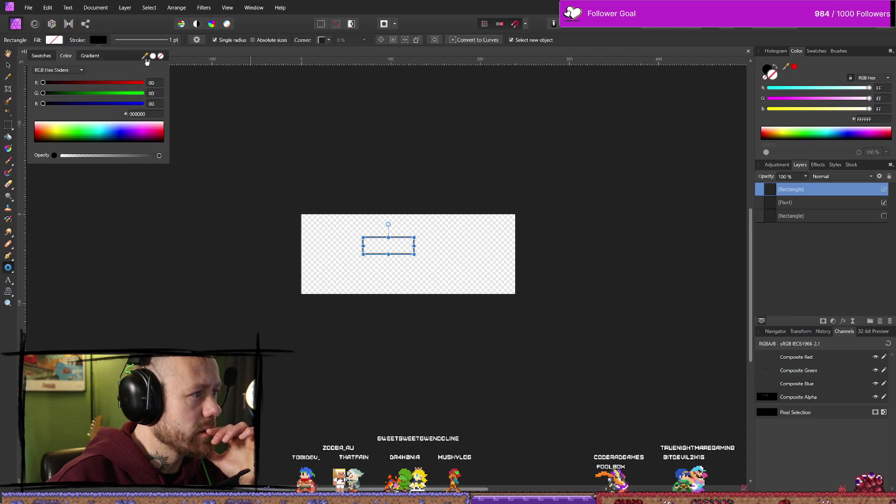
pyautogui.click(152, 56)
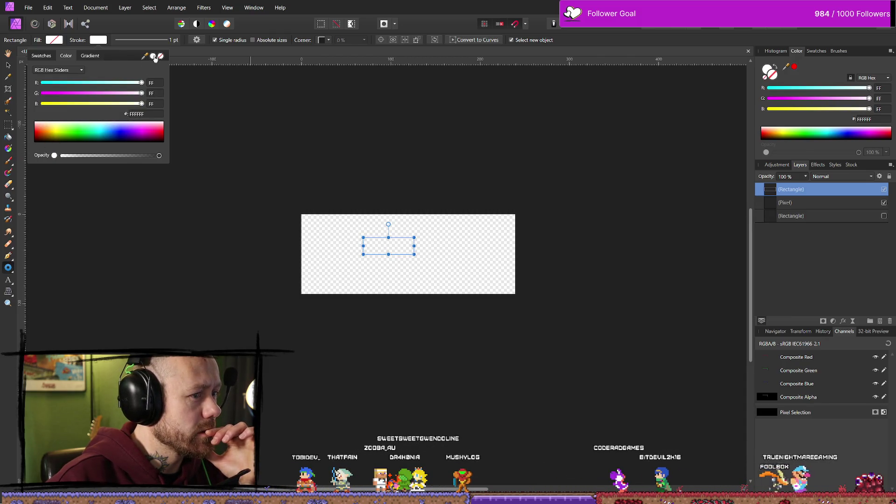
pyautogui.moveTo(373, 210); pyautogui.dragTo(373, 275)
pyautogui.scroll(-3, 388, 299)
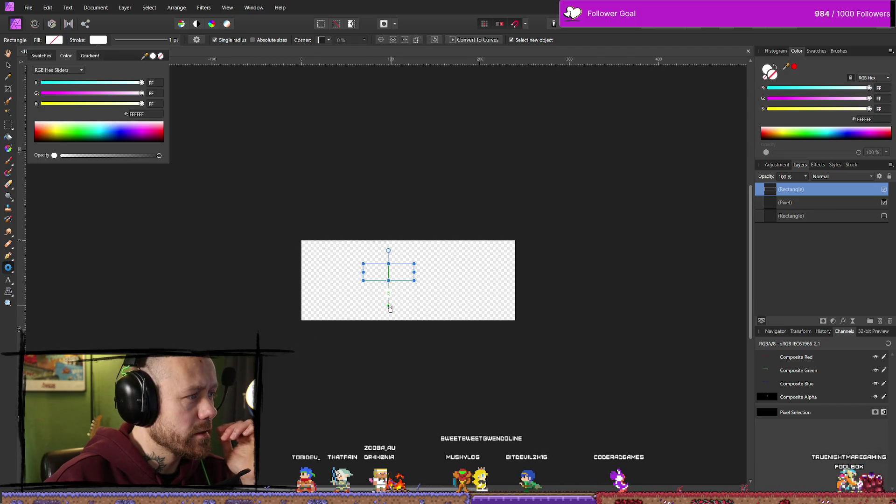
pyautogui.scroll(2, 382, 317)
pyautogui.scroll(2, 381, 316)
pyautogui.click(506, 250)
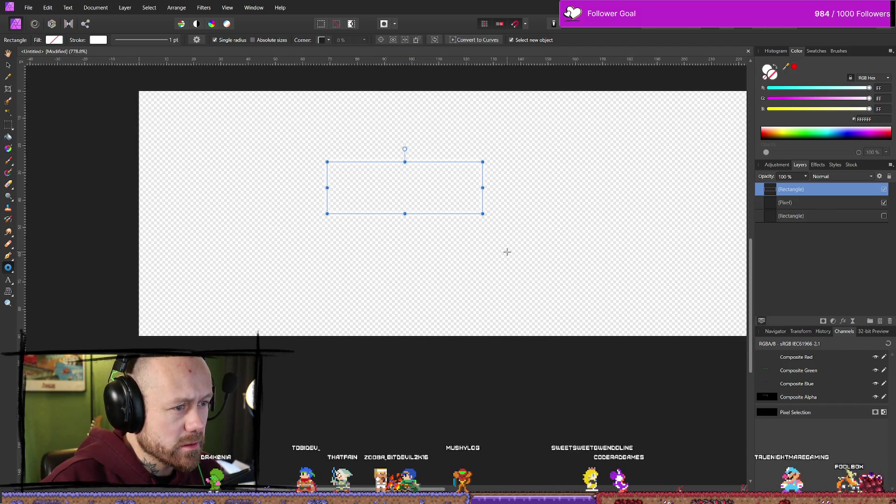
# Undo the white stroke colour on the small rectangle
pyautogui.click(507, 252)
pyautogui.hotkey('ctrl', 'z')
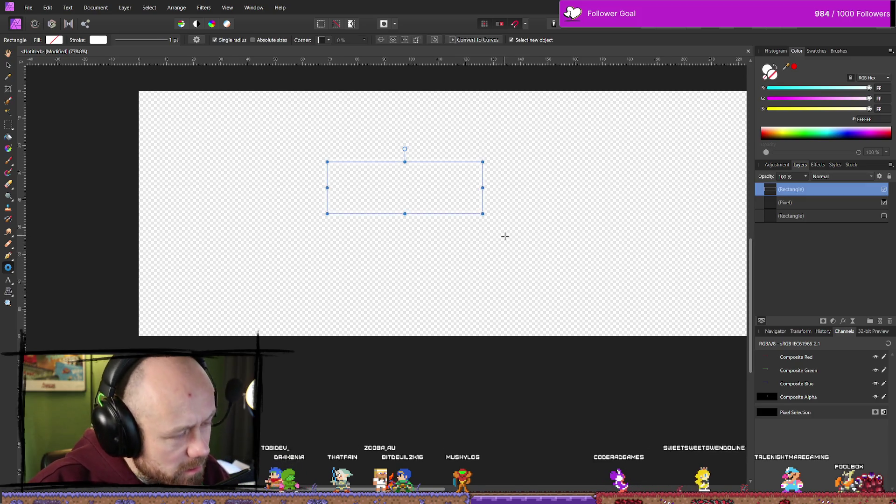
pyautogui.hotkey('ctrl', 'z')
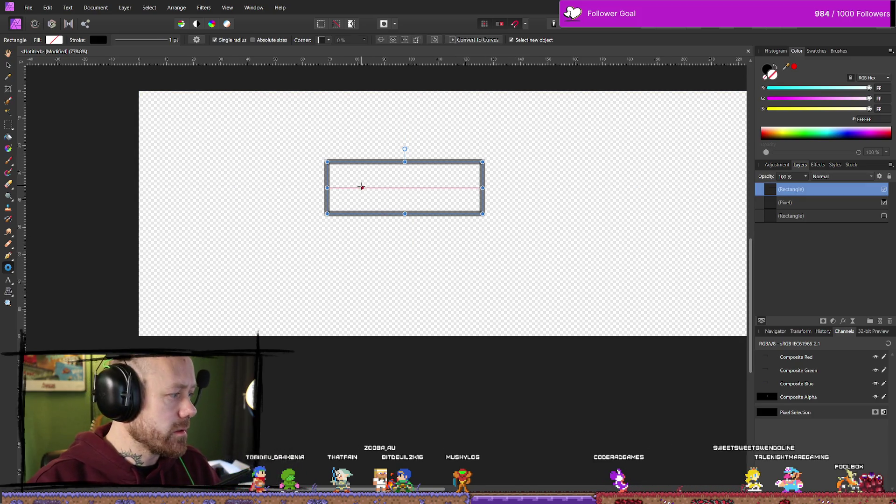
# Set the rectangle's outline to a grey swatch from the palettes and bring up its stroke options
pyautogui.click(93, 41)
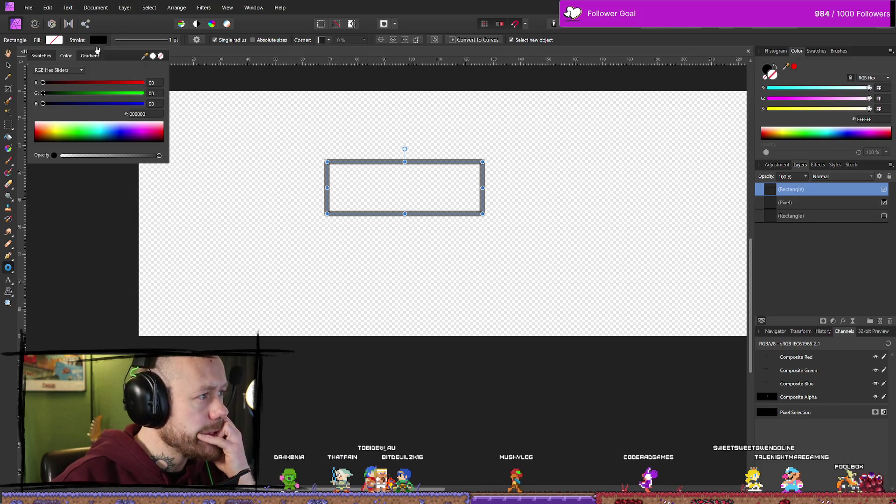
pyautogui.click(57, 70)
pyautogui.click(57, 72)
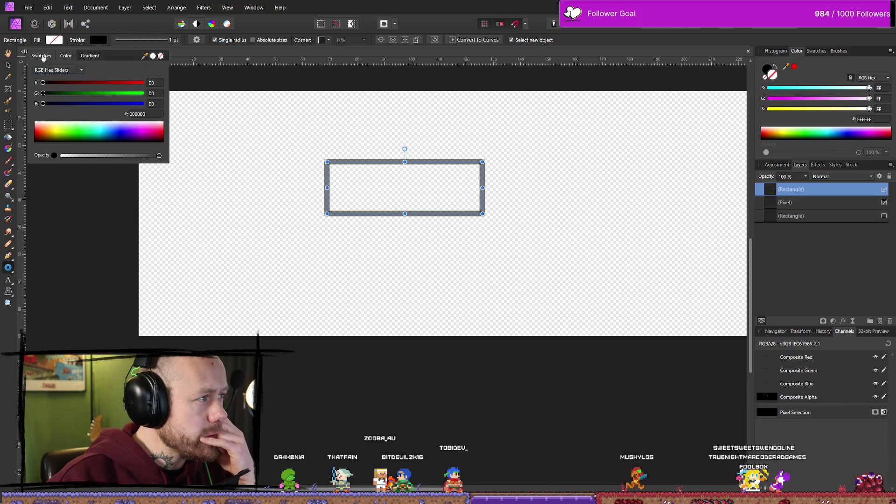
pyautogui.click(41, 55)
pyautogui.click(155, 82)
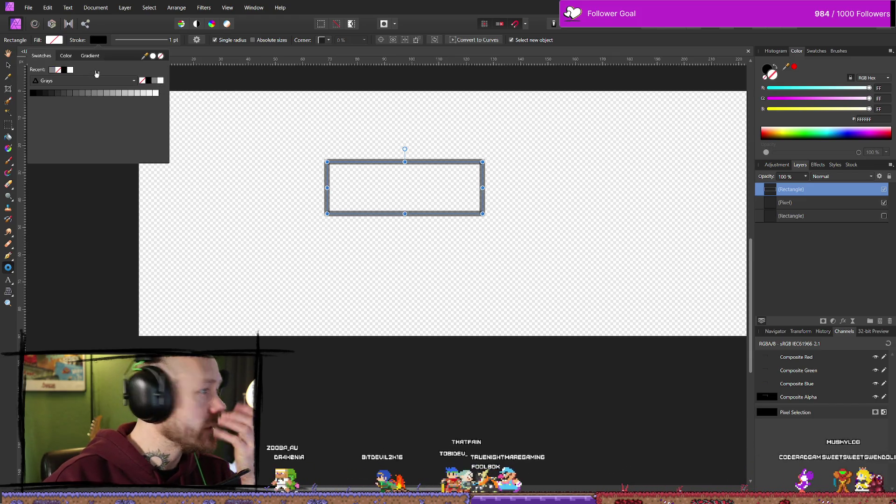
pyautogui.click(134, 42)
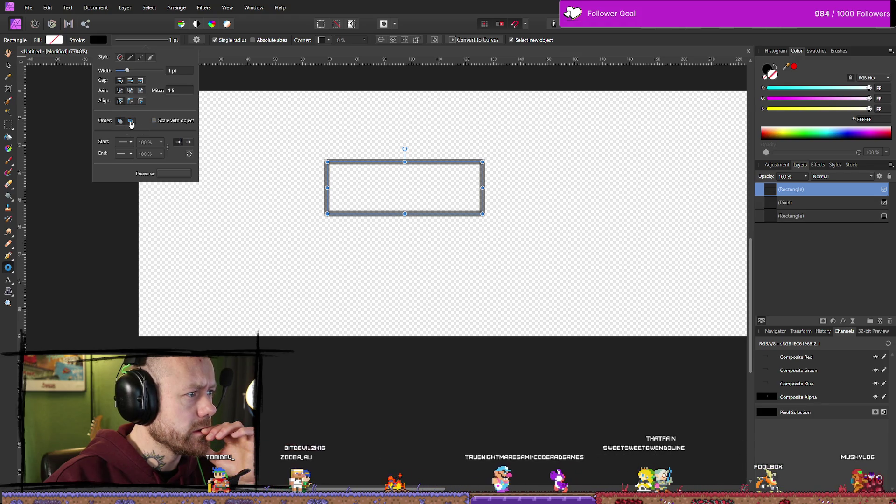
pyautogui.click(129, 144)
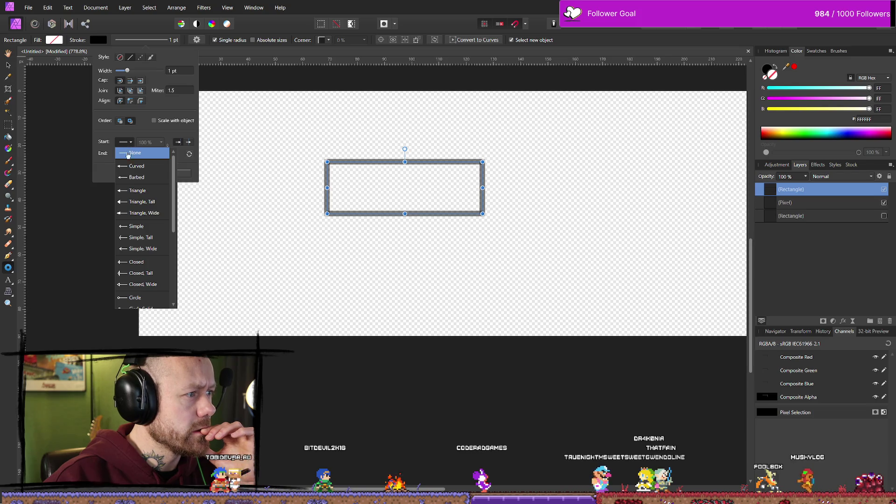
pyautogui.click(128, 143)
pyautogui.click(130, 156)
pyautogui.click(128, 155)
pyautogui.click(171, 175)
pyautogui.moveTo(172, 179); pyautogui.dragTo(181, 276)
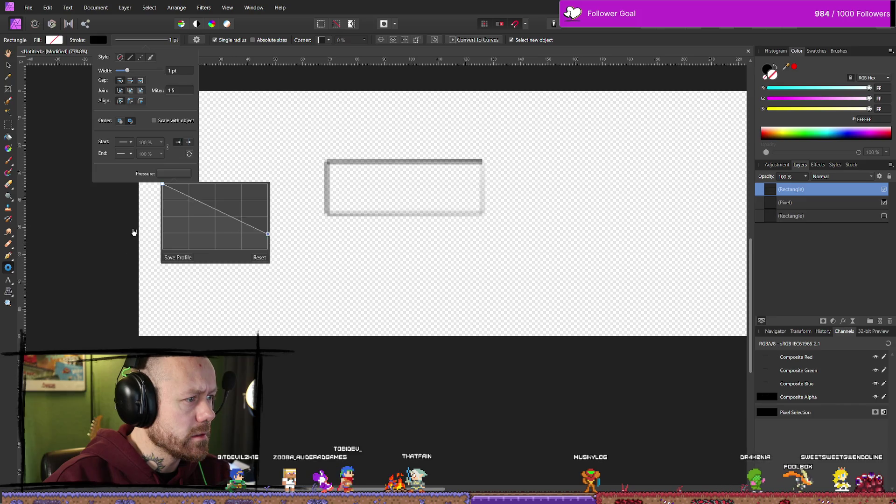
pyautogui.click(259, 257)
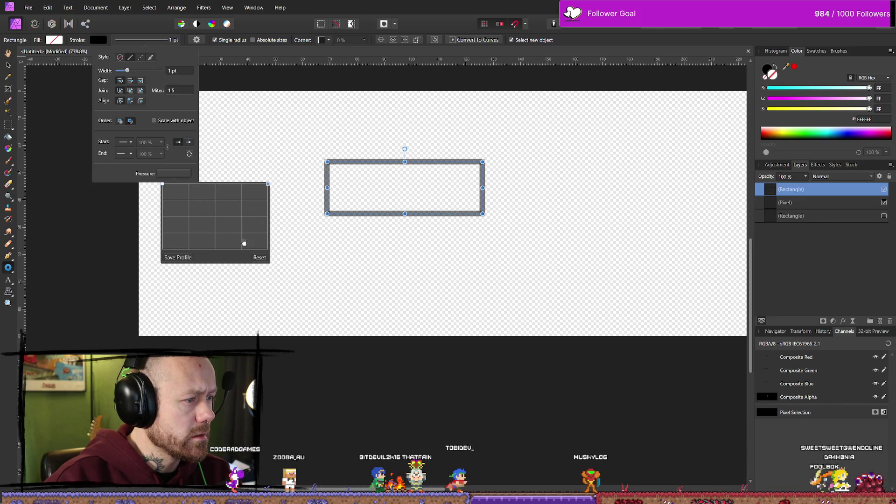
pyautogui.click(160, 42)
pyautogui.click(160, 42)
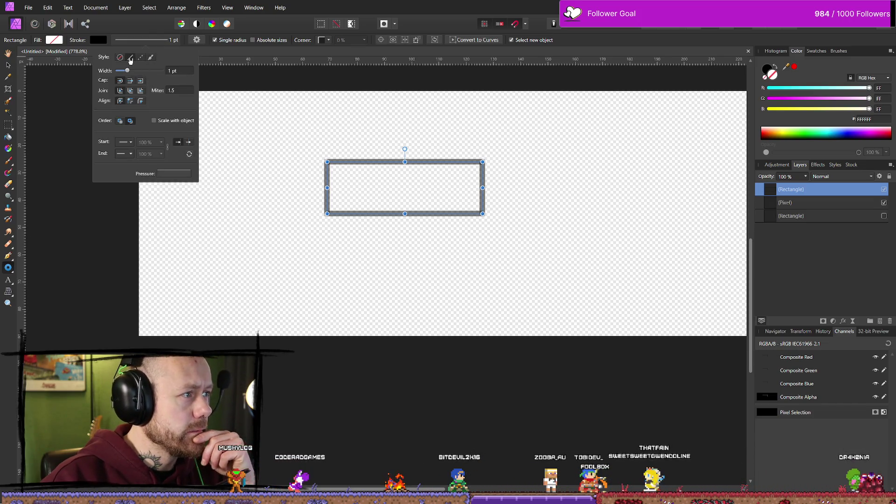
pyautogui.click(123, 41)
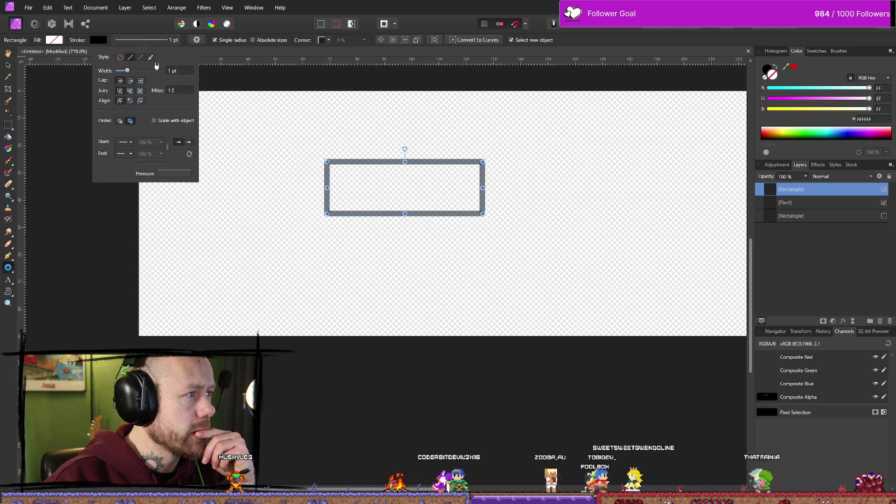
pyautogui.click(198, 41)
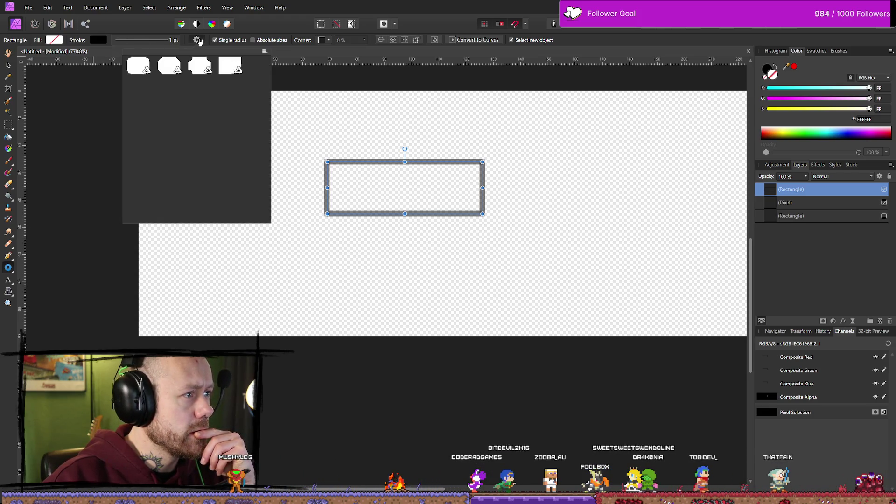
pyautogui.click(225, 68)
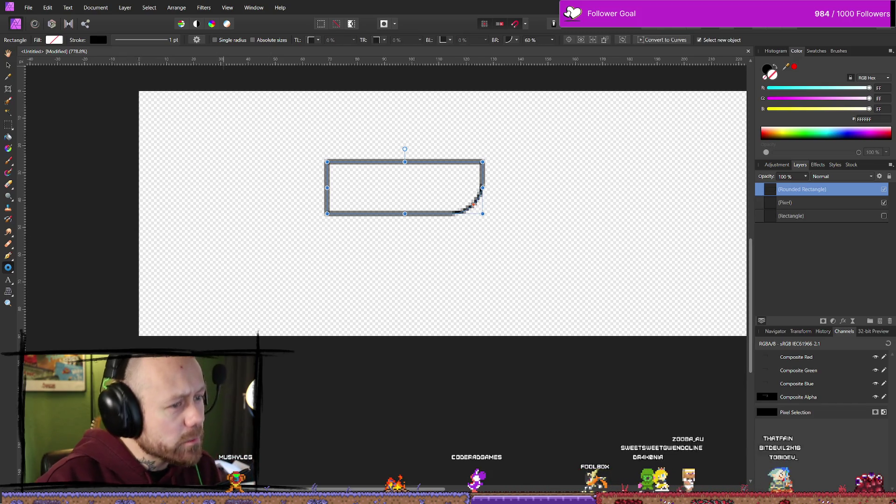
pyautogui.hotkey('ctrl', 'z')
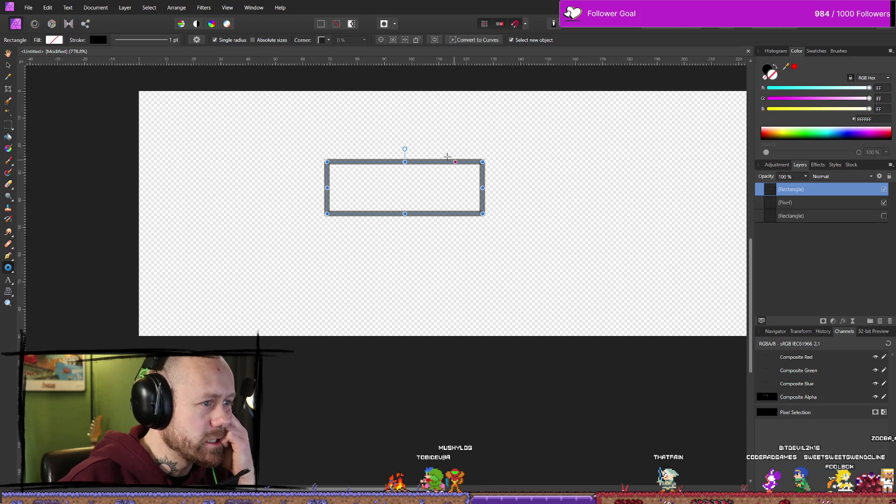
# Draw a small test rectangle below-left of the frame with the Rectangle Tool
pyautogui.click(329, 41)
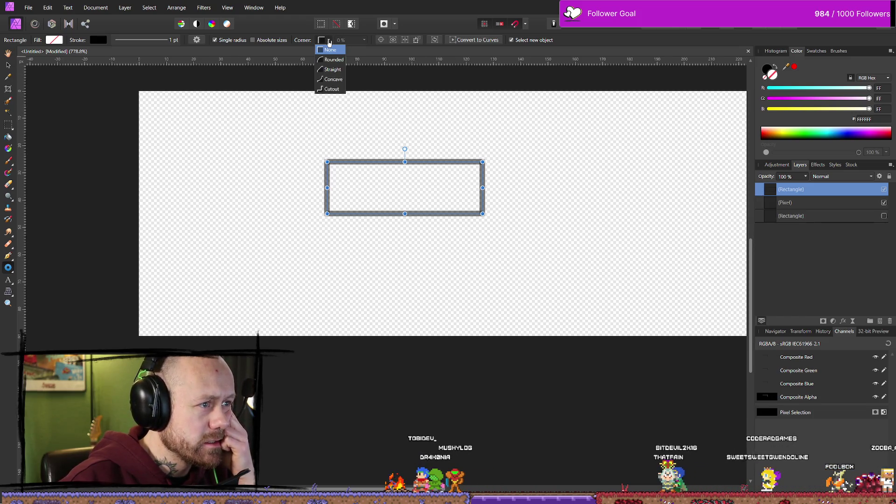
pyautogui.click(8, 268)
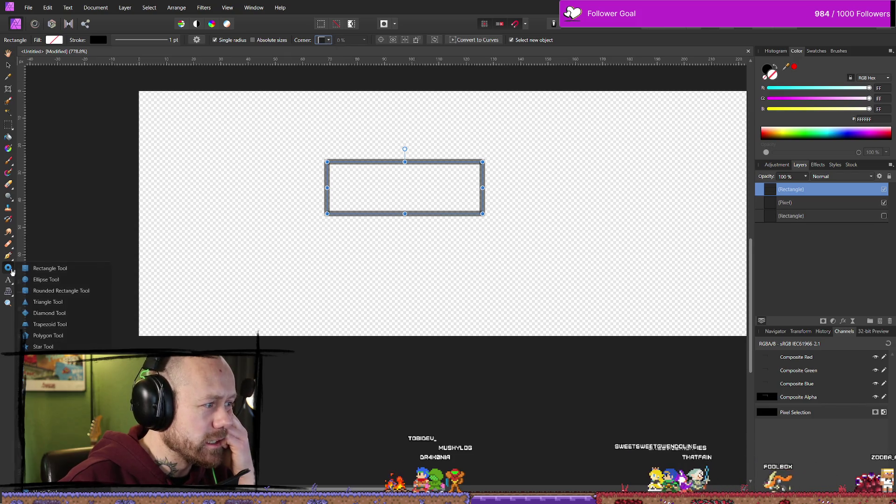
pyautogui.click(38, 266)
pyautogui.moveTo(243, 212)
pyautogui.mouseDown()
pyautogui.moveTo(276, 227)
pyautogui.moveTo(266, 254)
pyautogui.moveTo(282, 217)
pyautogui.moveTo(329, 253)
pyautogui.mouseUp()
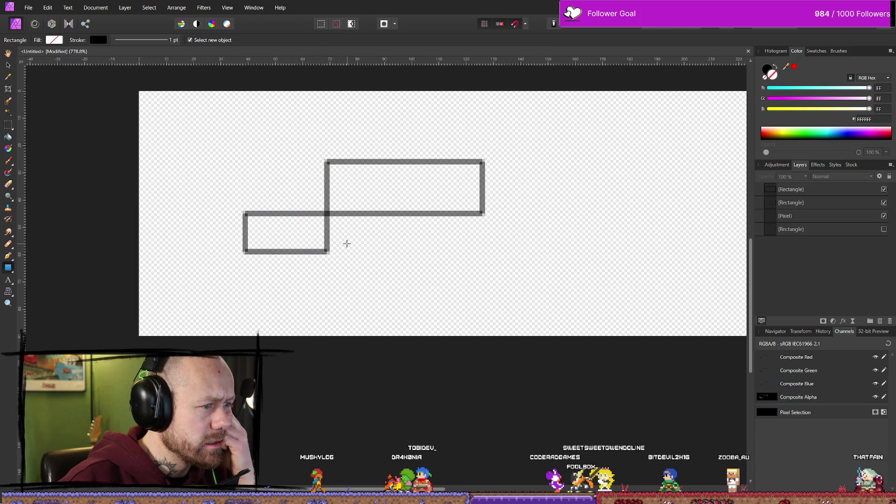
# Delete the small test rectangle and glance at the BloodSpill Trello board in Firefox
pyautogui.click(868, 191)
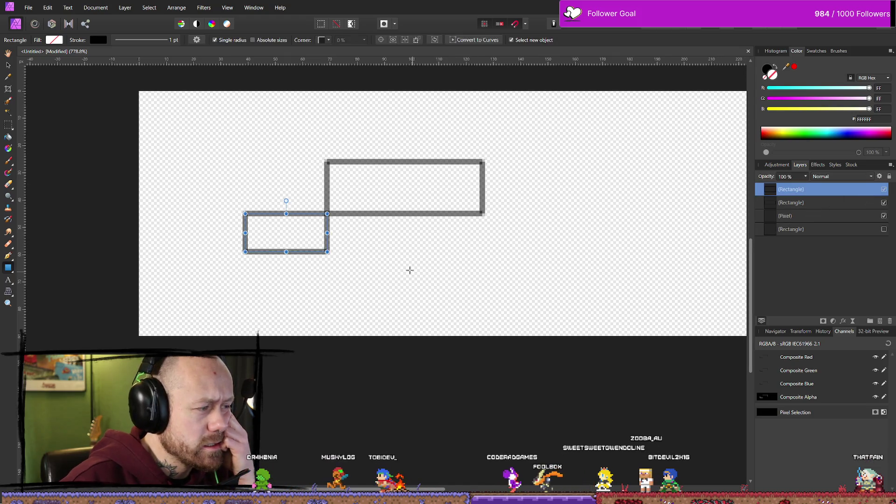
pyautogui.press('Delete')
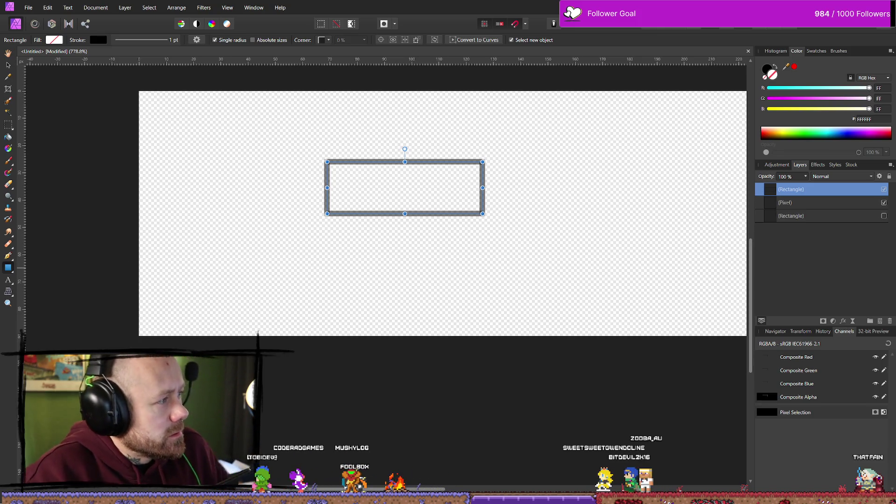
pyautogui.hotkey('alt', 'Tab')
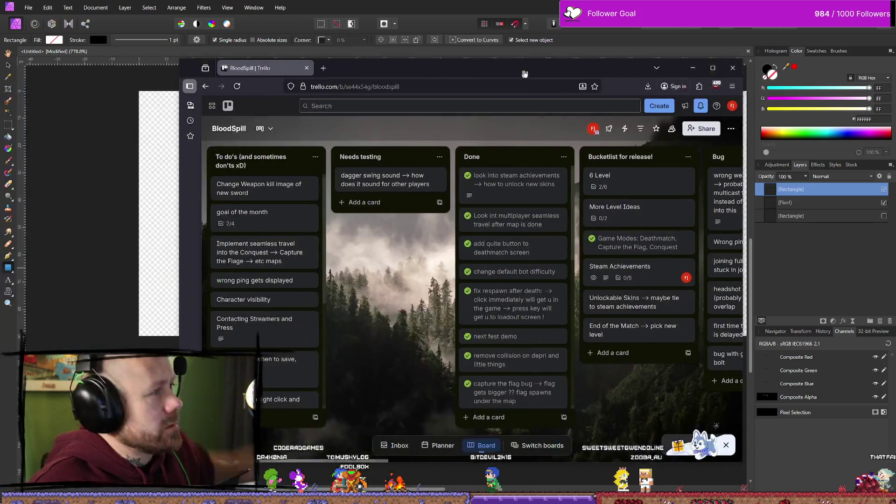
pyautogui.click(693, 70)
# Fill the rectangle with black and remove its outline
pyautogui.click(54, 40)
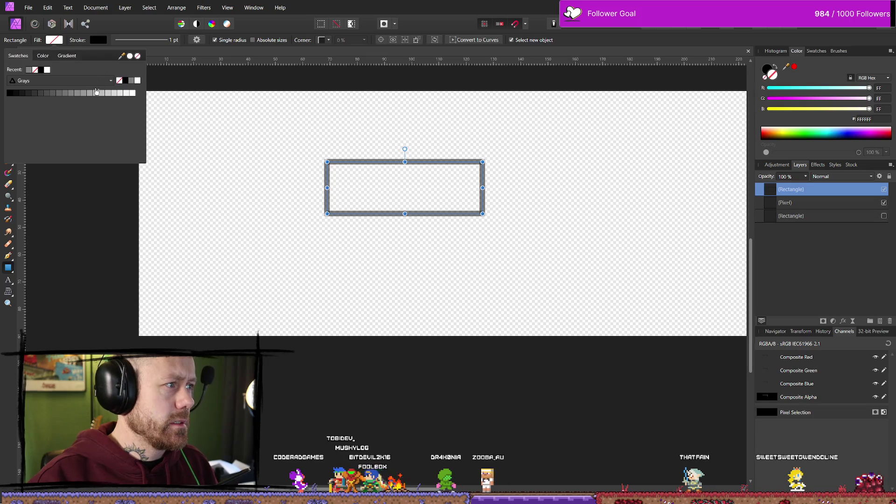
pyautogui.click(133, 94)
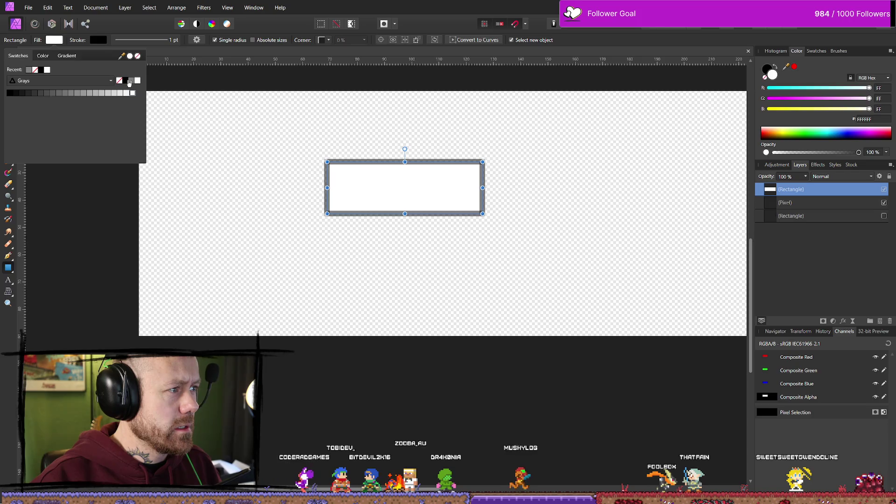
pyautogui.click(10, 93)
pyautogui.click(43, 56)
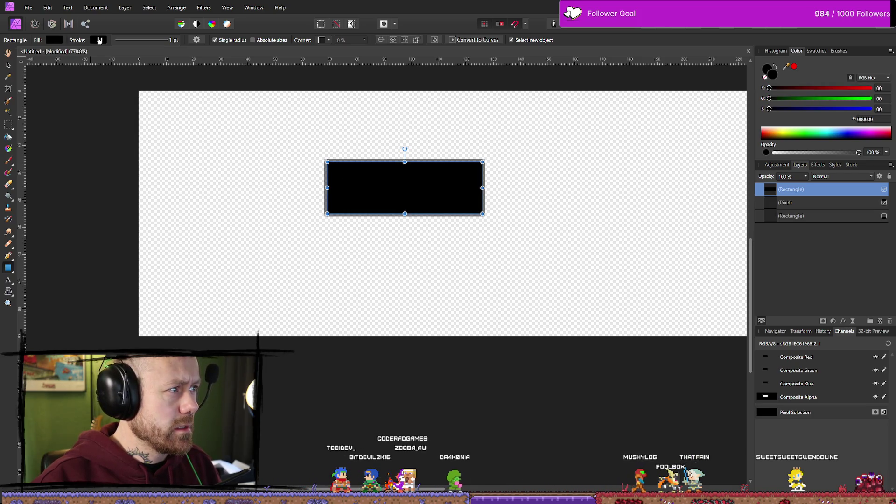
pyautogui.click(161, 56)
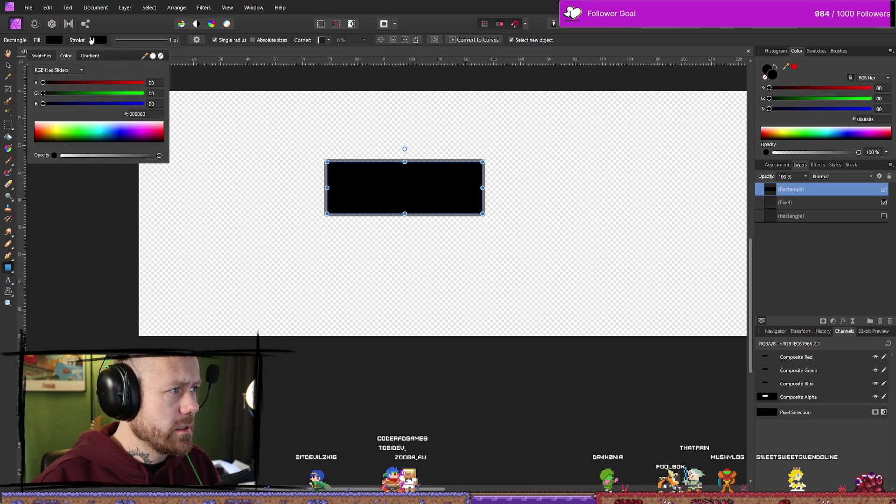
pyautogui.click(56, 39)
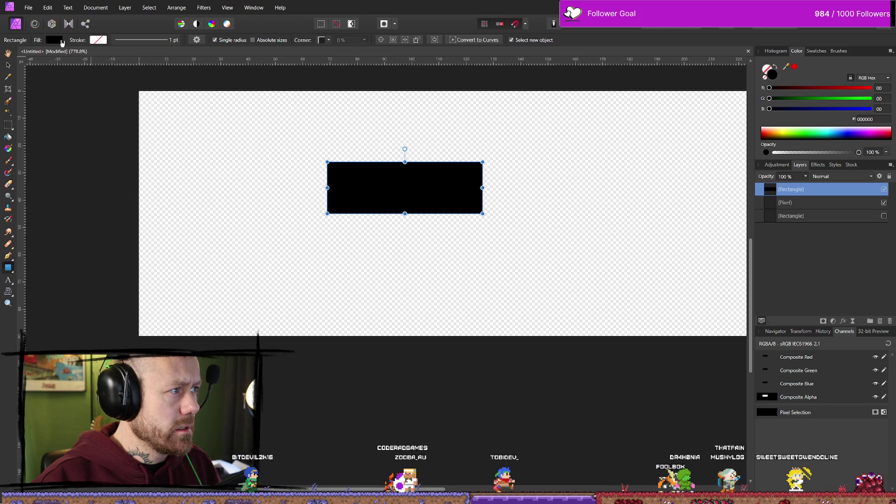
pyautogui.click(58, 40)
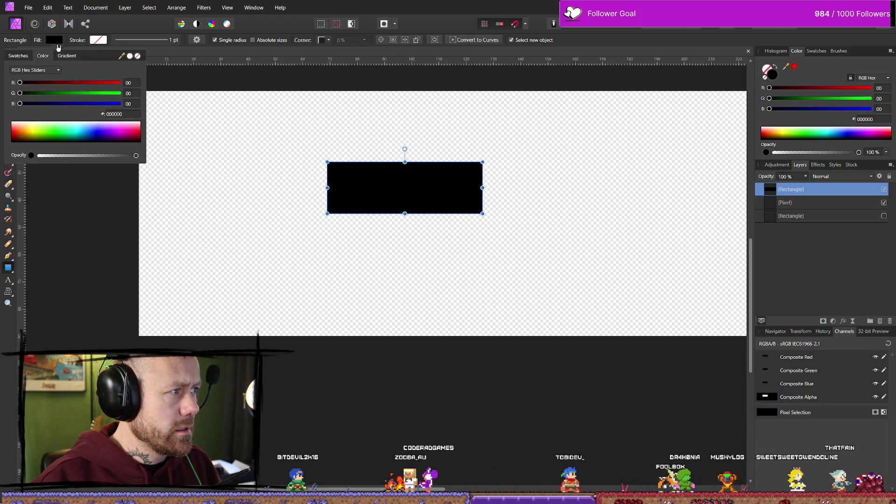
# Reselect the black rectangle and test its fill opacity, leaving it at full
pyautogui.press('h')
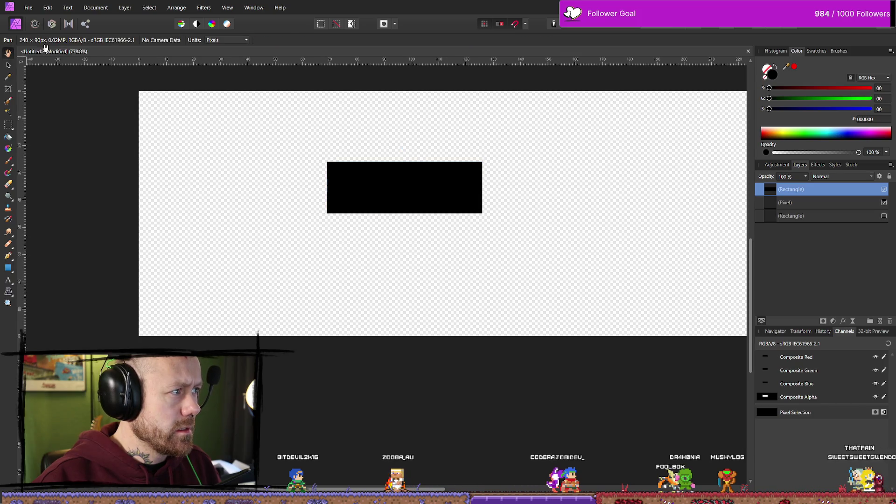
pyautogui.press('v')
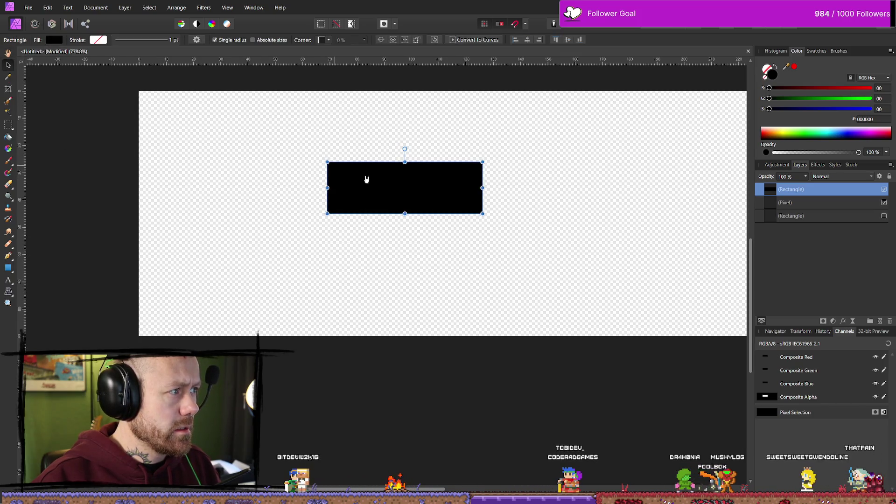
pyautogui.click(145, 90)
pyautogui.click(406, 192)
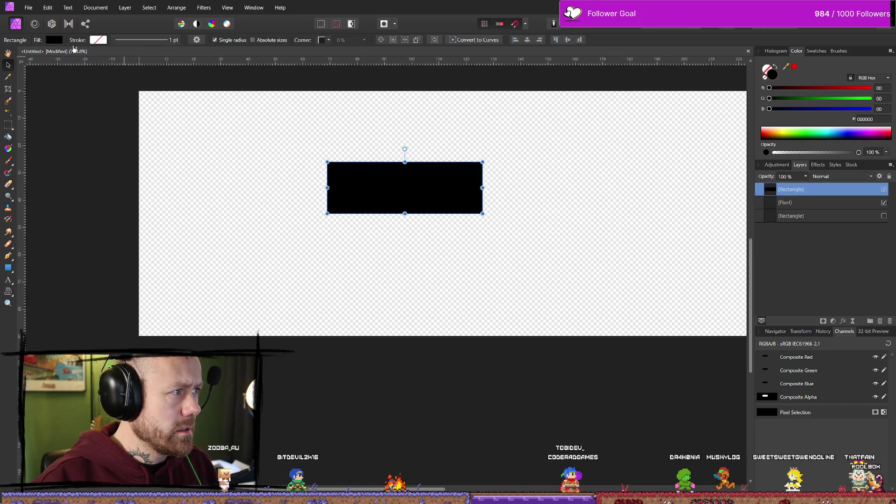
pyautogui.click(54, 40)
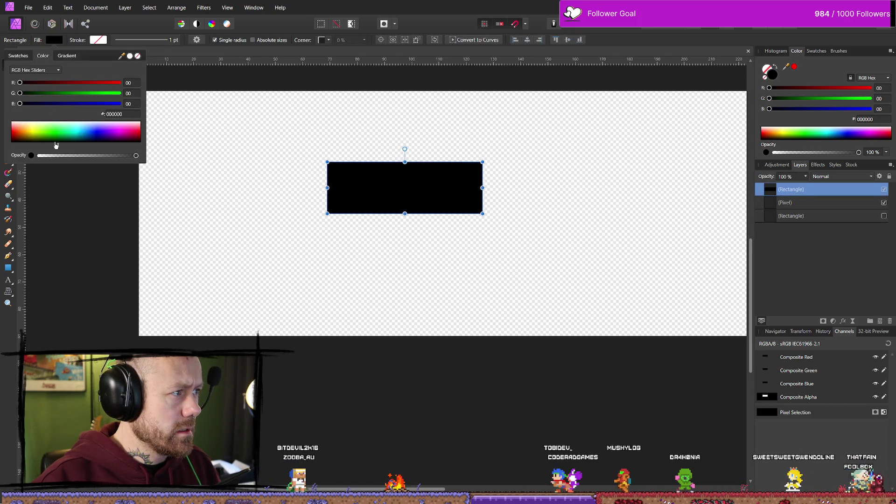
pyautogui.moveTo(138, 161)
pyautogui.mouseDown()
pyautogui.moveTo(38, 156)
pyautogui.moveTo(298, 166)
pyautogui.mouseUp()
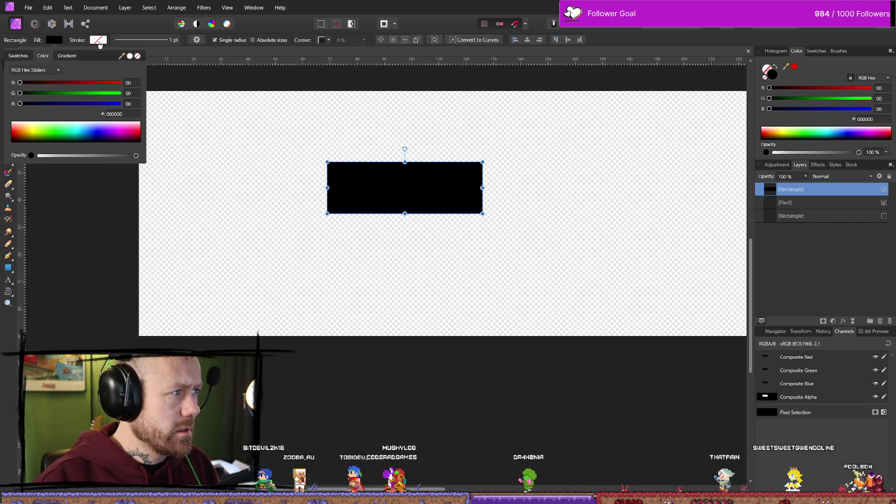
# Try a black outline, then remove it and give the rectangle a white stroke
pyautogui.click(102, 40)
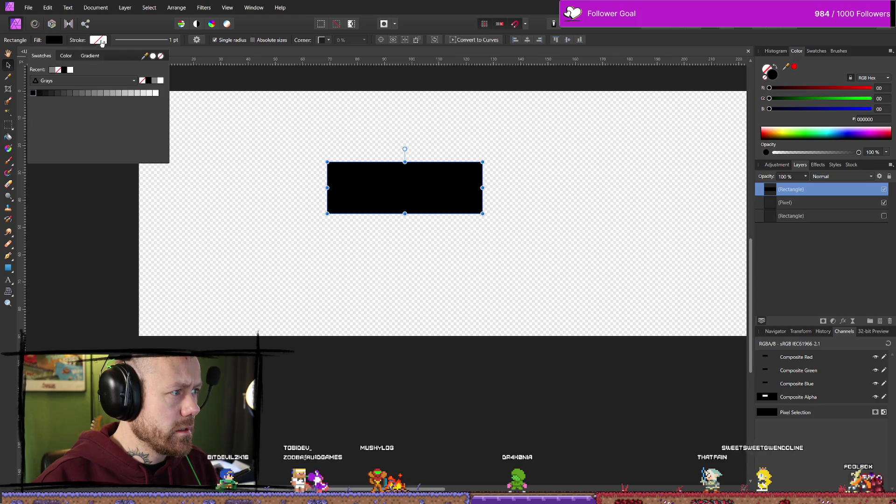
pyautogui.click(40, 93)
pyautogui.click(99, 40)
pyautogui.click(99, 40)
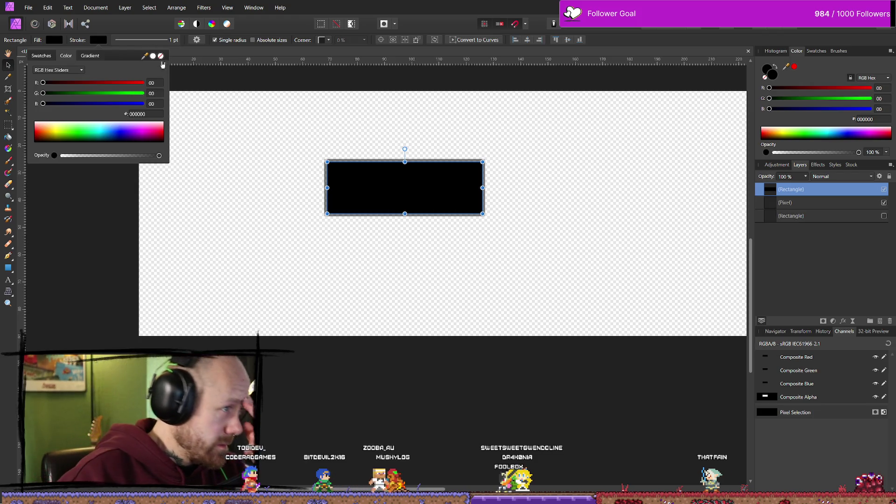
pyautogui.click(161, 56)
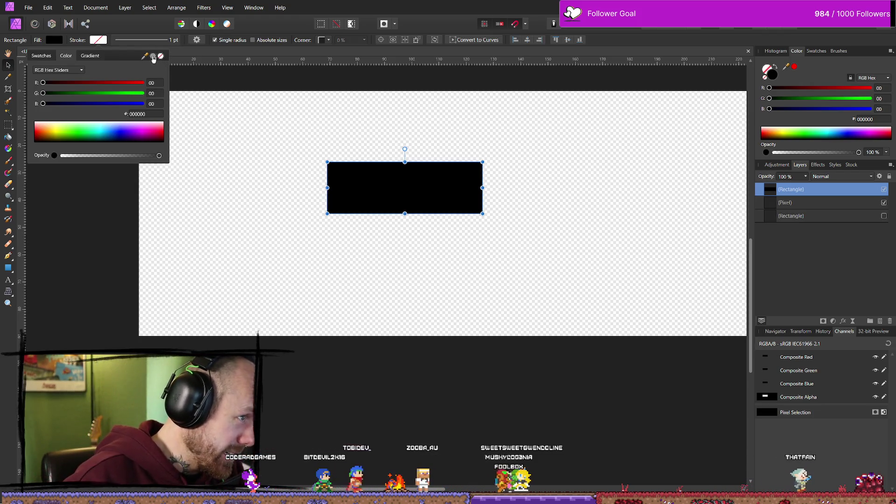
pyautogui.click(154, 56)
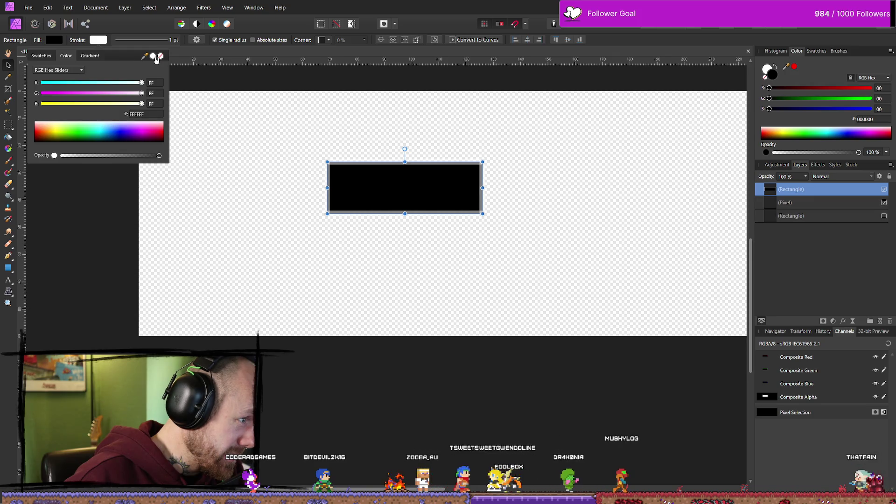
# Set the rectangle's stroke to none and, after trying Rounded, set Corner back to None
pyautogui.click(160, 56)
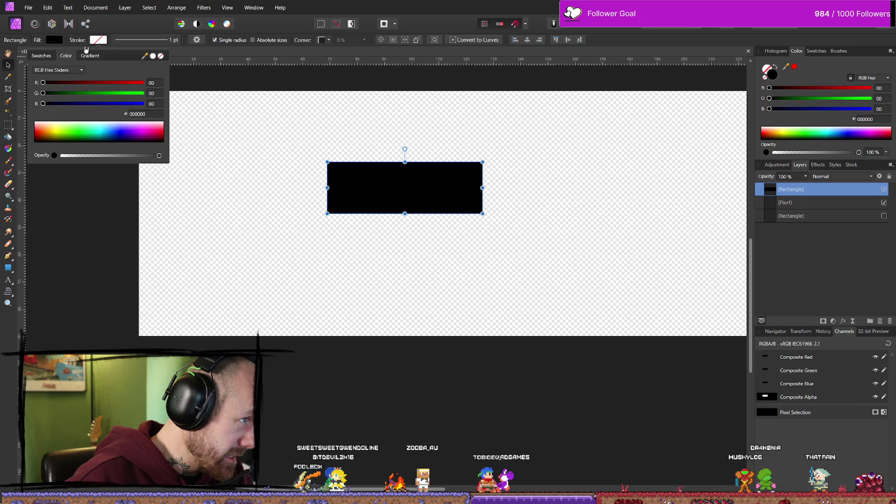
pyautogui.click(328, 41)
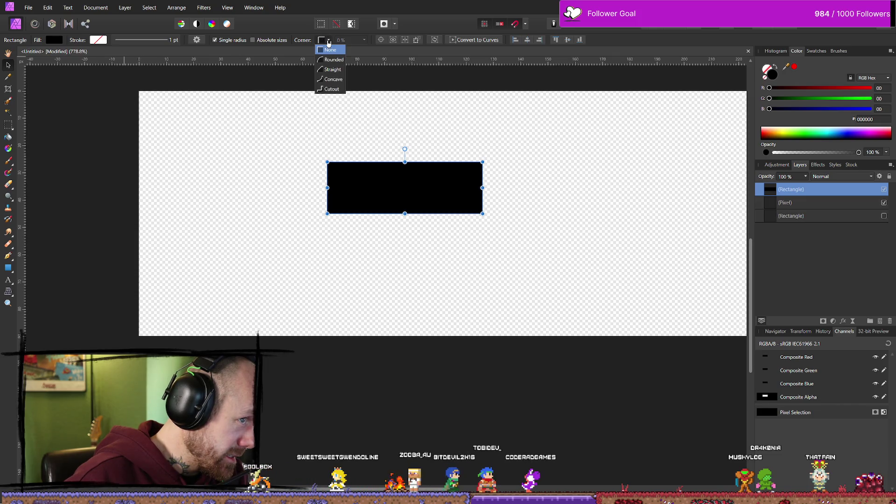
pyautogui.click(328, 61)
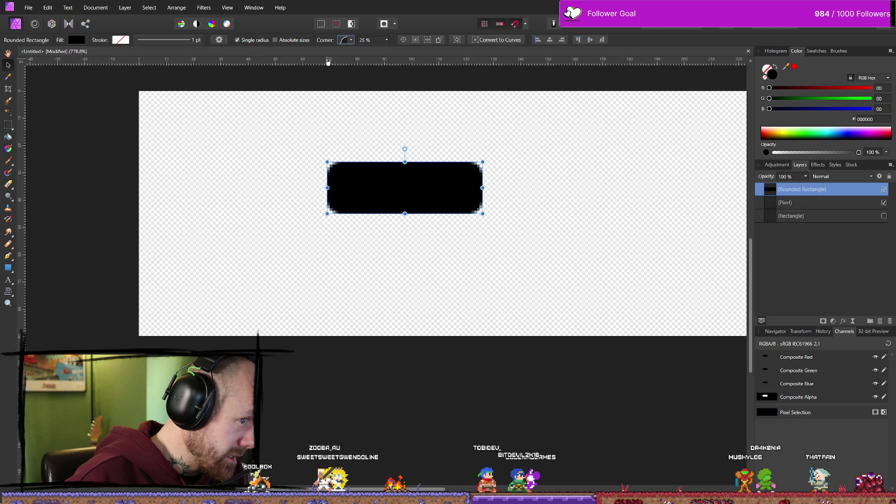
pyautogui.click(352, 43)
pyautogui.click(353, 51)
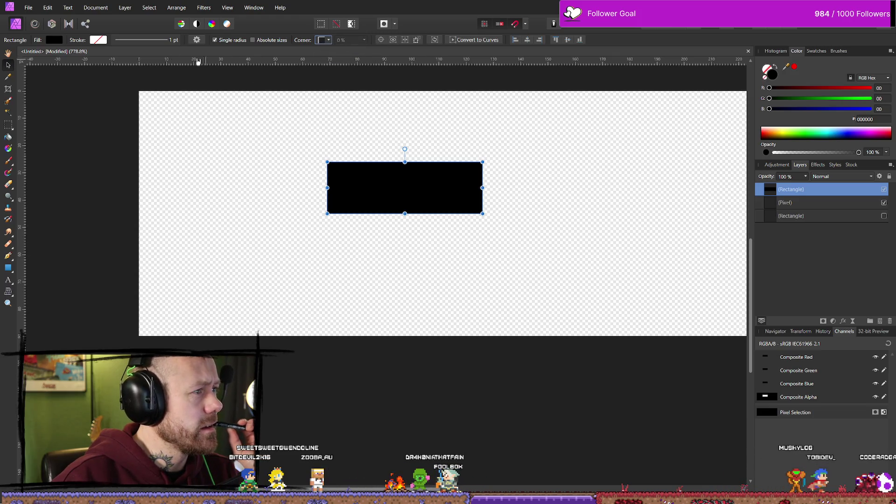
pyautogui.click(100, 39)
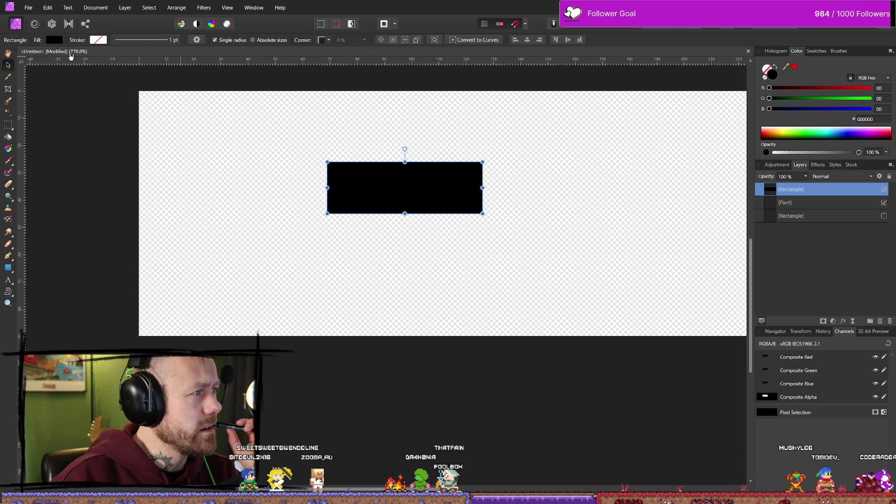
# Toggle the black rectangle's layer visibility off and on, then reselect it
pyautogui.click(98, 39)
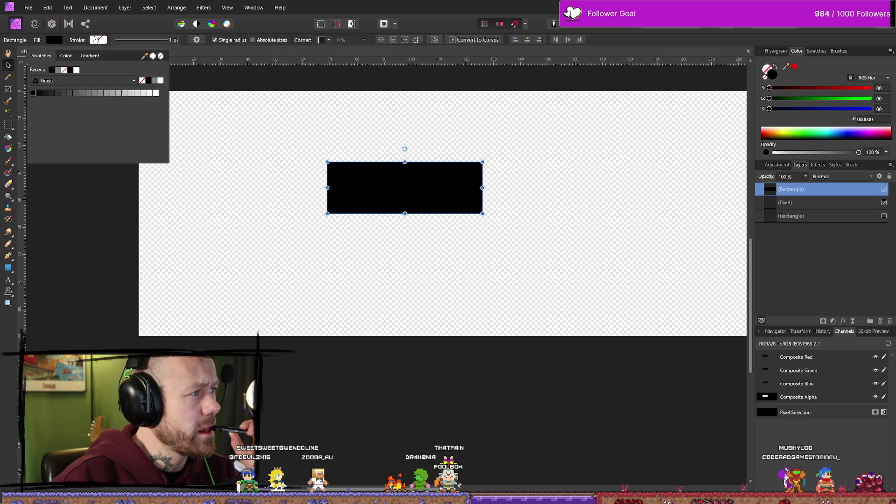
pyautogui.click(884, 190)
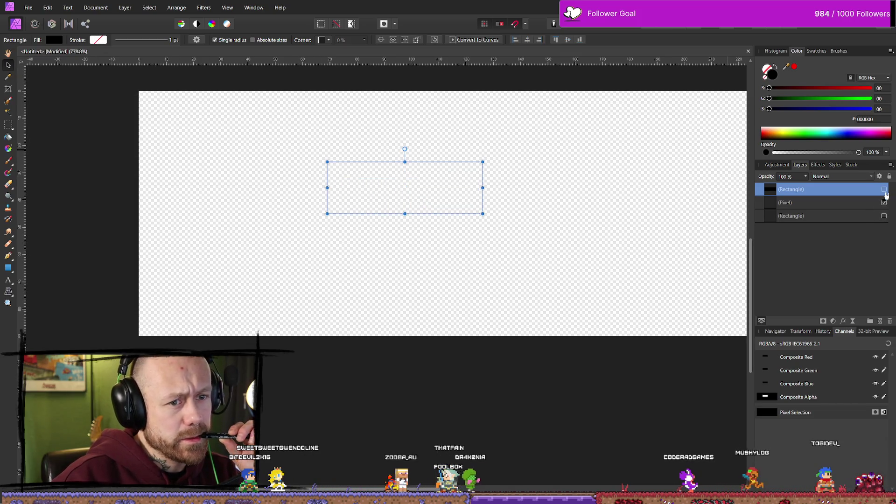
pyautogui.click(885, 190)
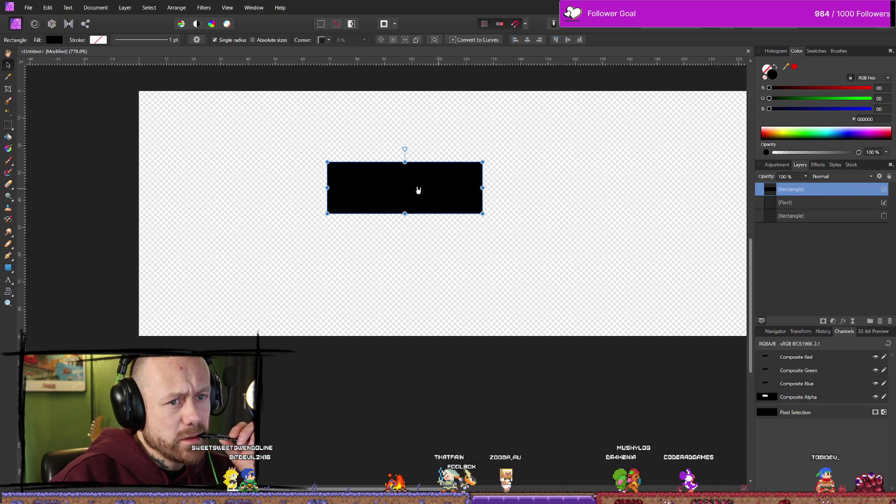
pyautogui.click(499, 197)
pyautogui.click(397, 178)
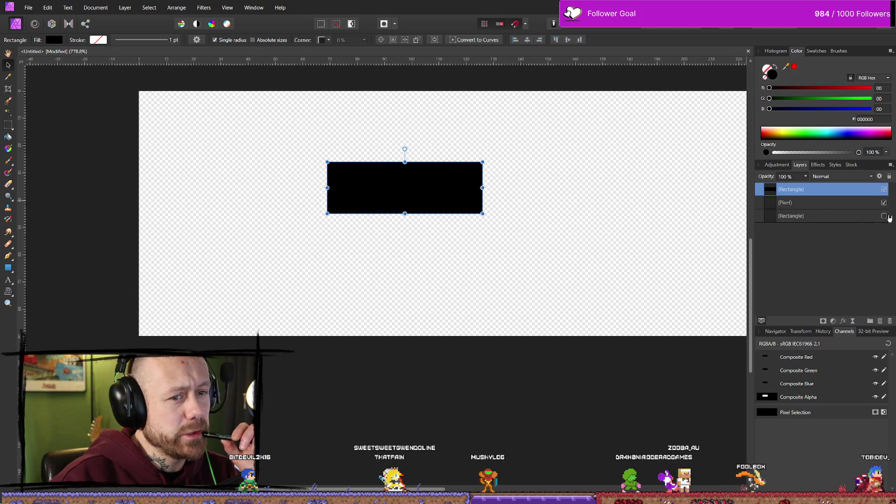
# Reveal the hidden grey frame layer and browse its stroke colour models and swatches, then deselect
pyautogui.click(885, 217)
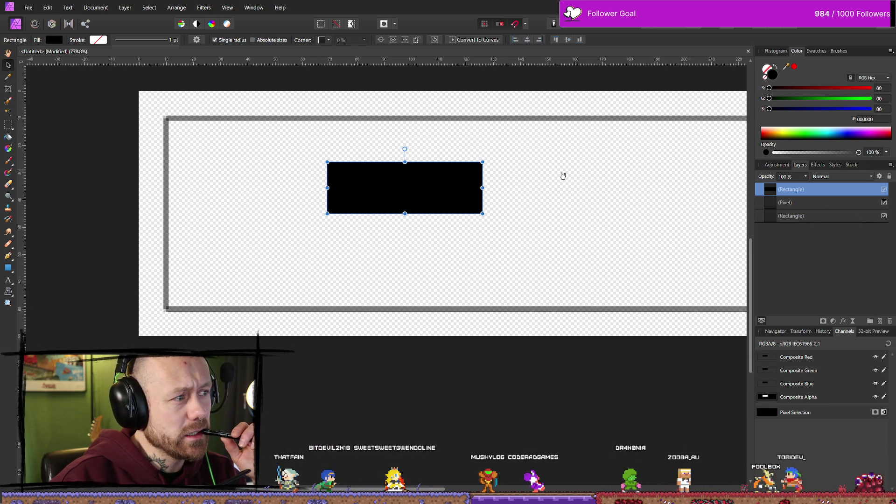
pyautogui.click(200, 121)
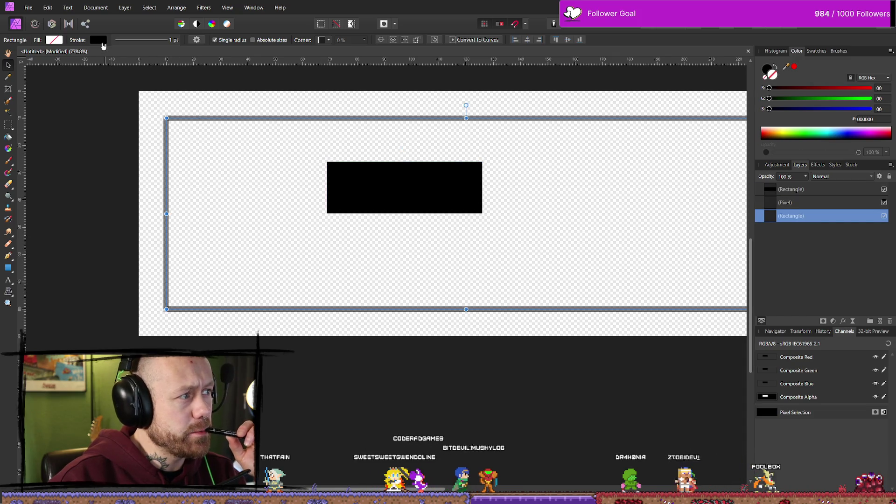
pyautogui.click(100, 40)
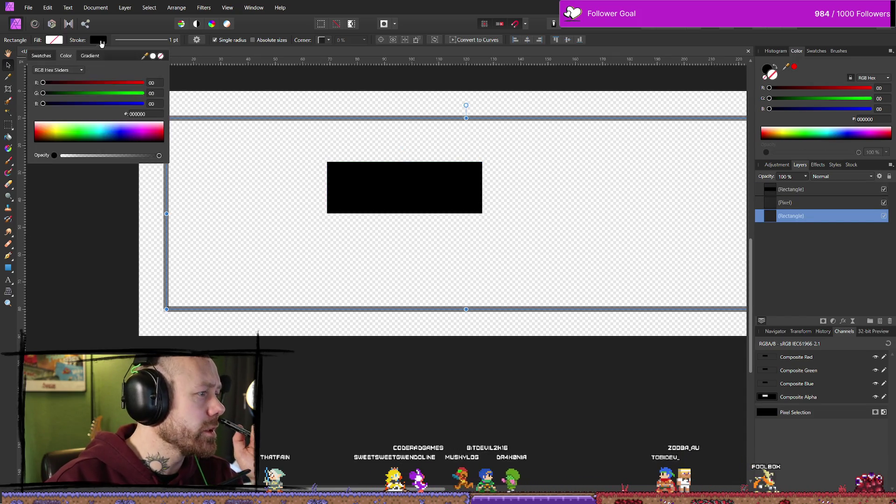
pyautogui.click(76, 71)
pyautogui.click(74, 72)
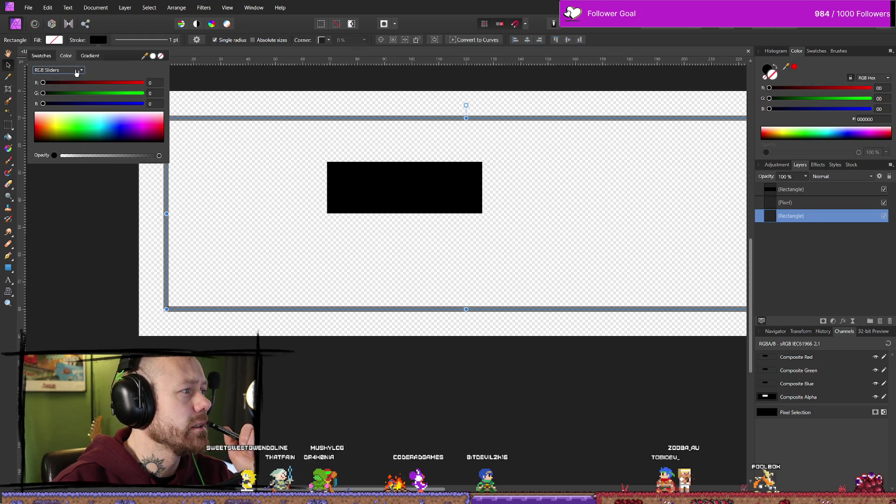
pyautogui.click(78, 74)
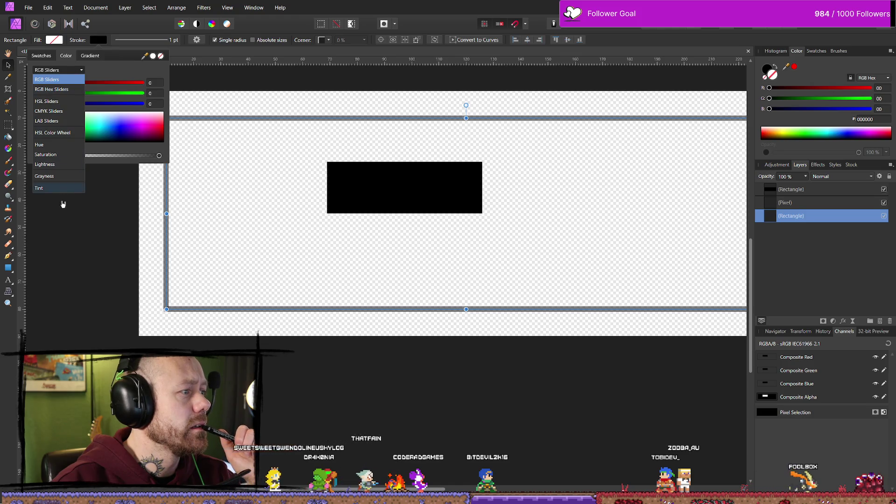
pyautogui.click(67, 81)
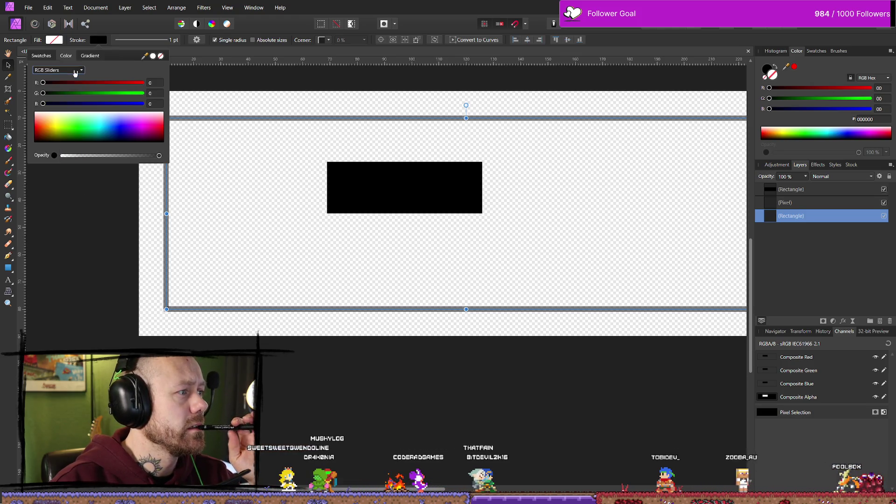
pyautogui.click(93, 57)
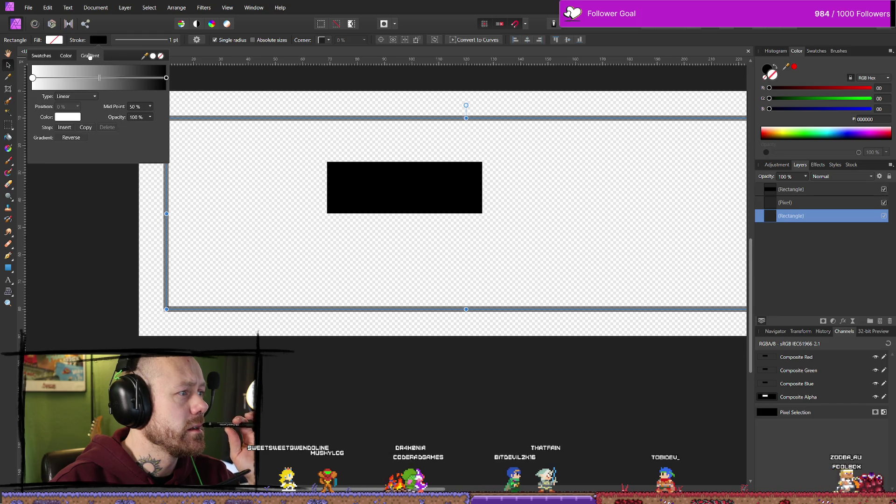
pyautogui.click(70, 59)
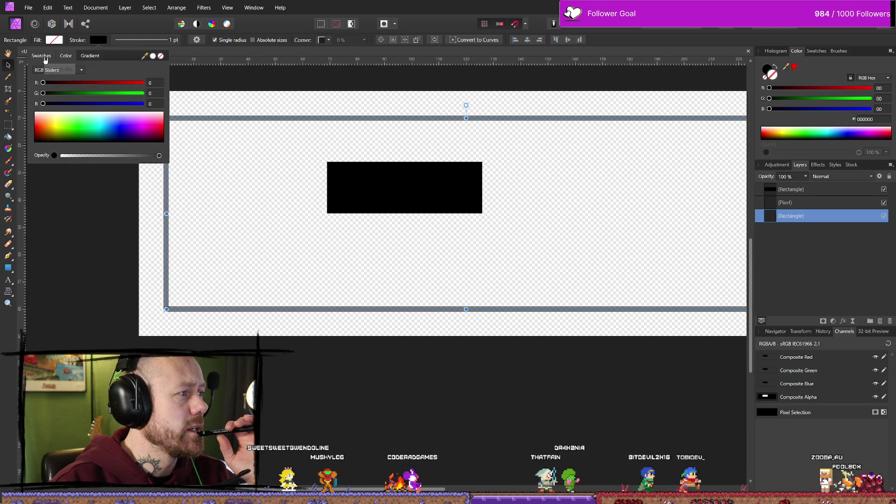
pyautogui.click(87, 63)
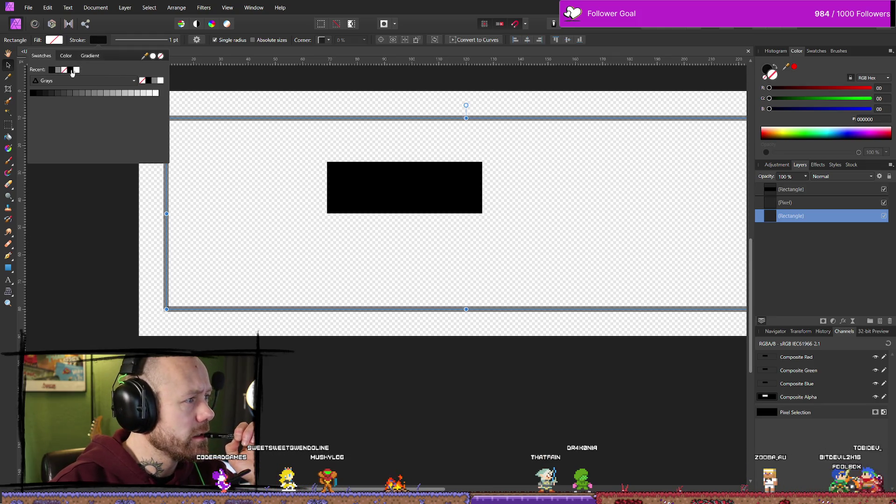
pyautogui.click(70, 60)
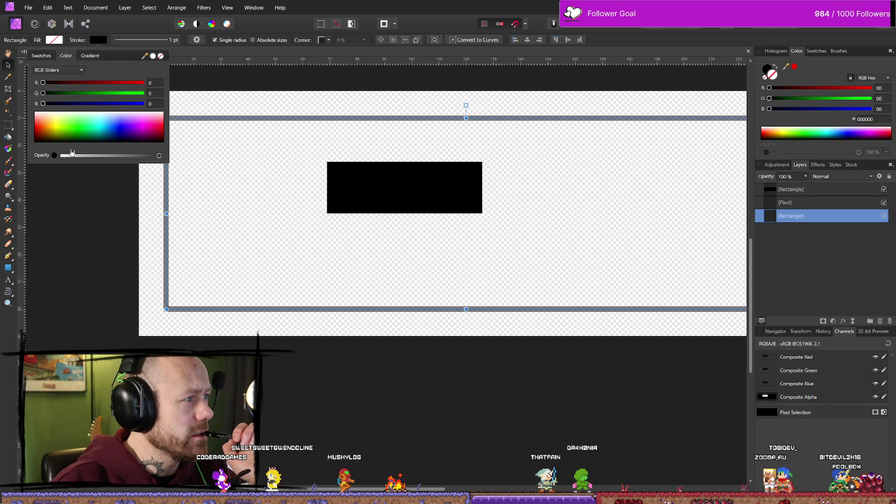
pyautogui.click(299, 89)
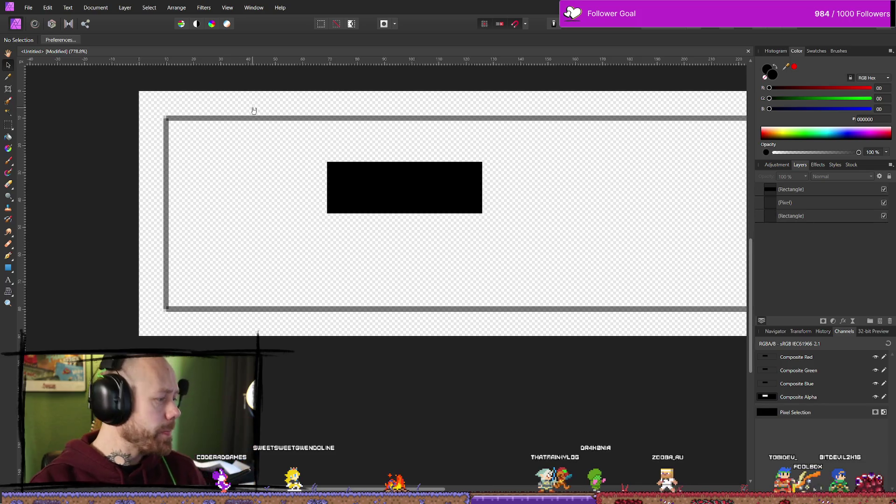
# Bring the whole grey frame into view and select the black rectangle
pyautogui.scroll(-2, 604, 218)
pyautogui.scroll(2, 596, 232)
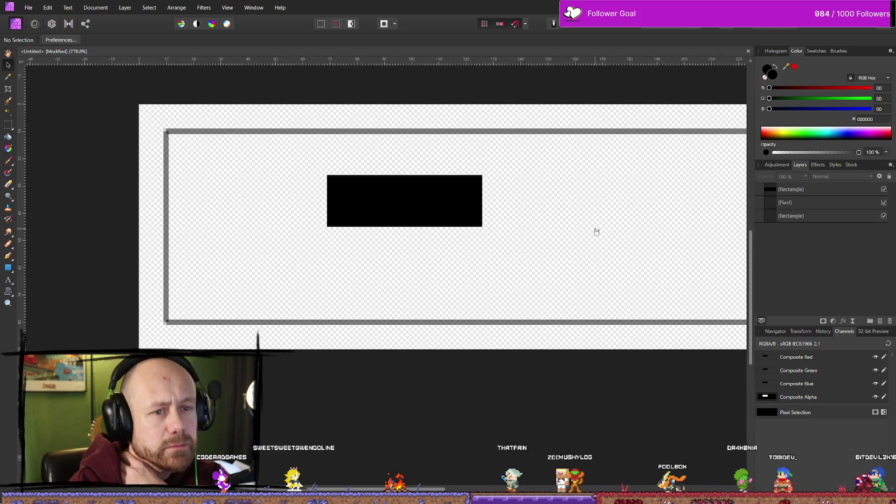
pyautogui.moveTo(574, 192)
pyautogui.mouseDown()
pyautogui.moveTo(465, 198)
pyautogui.moveTo(498, 234)
pyautogui.mouseUp()
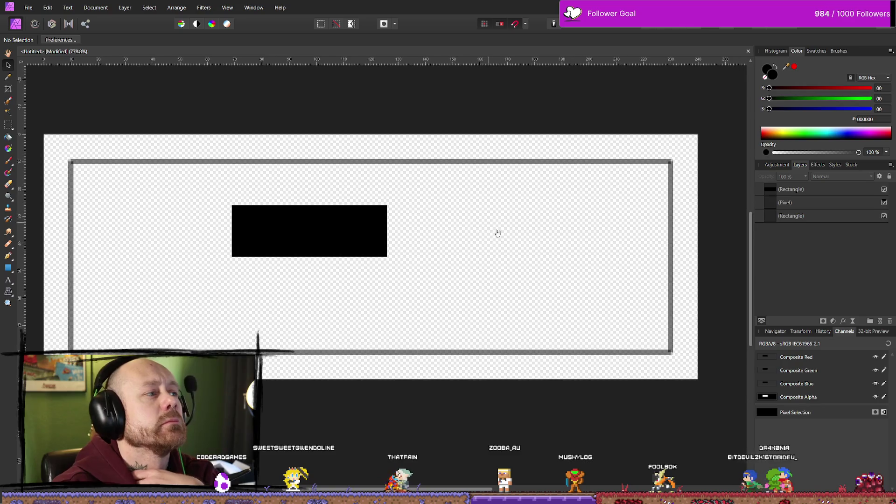
pyautogui.hscroll(-1, 421, 200)
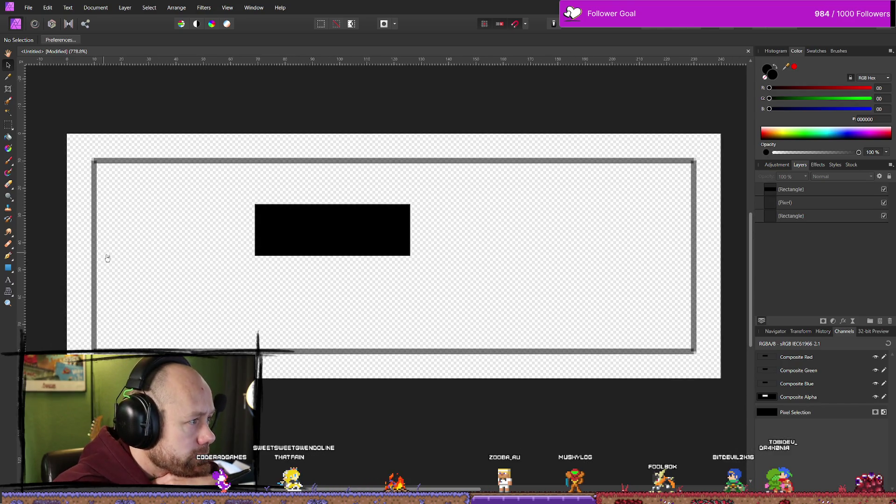
pyautogui.click(319, 248)
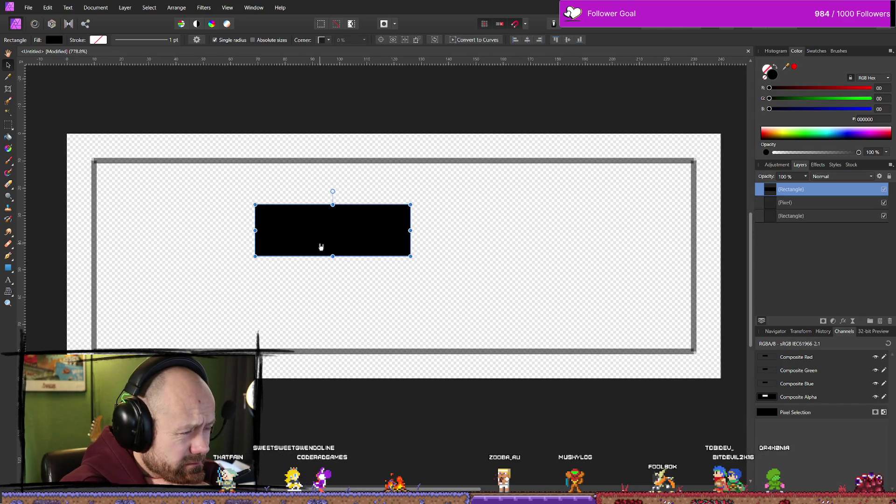
# Add a white Outline effect, adjust its radius, then switch it off and collapse it
pyautogui.click(819, 167)
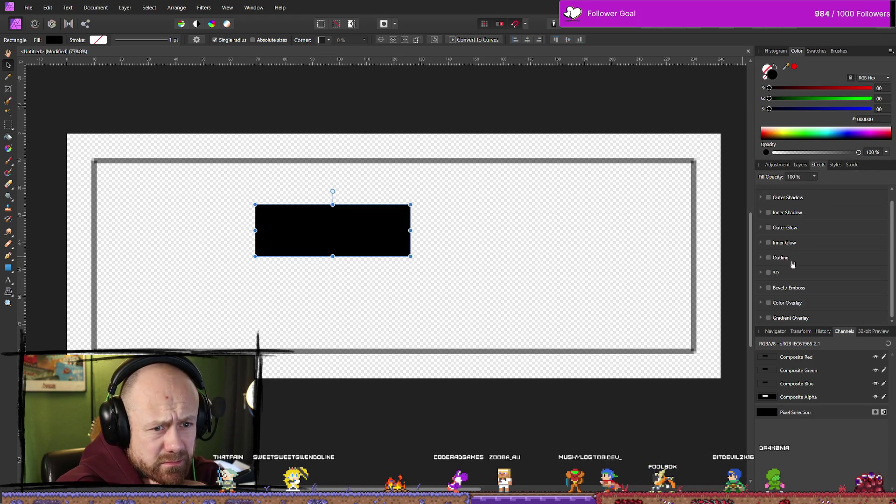
pyautogui.click(769, 258)
pyautogui.click(802, 278)
pyautogui.moveTo(814, 337); pyautogui.dragTo(745, 335)
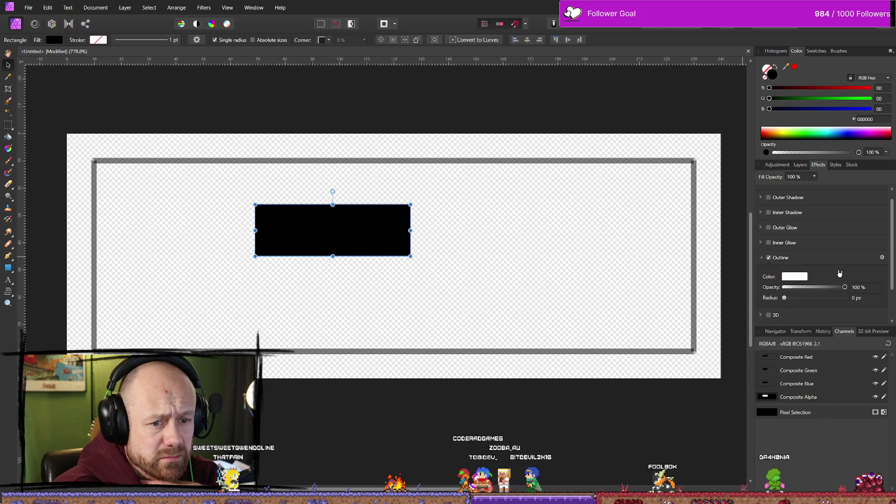
pyautogui.moveTo(788, 300)
pyautogui.mouseDown()
pyautogui.moveTo(815, 301)
pyautogui.moveTo(788, 305)
pyautogui.mouseUp()
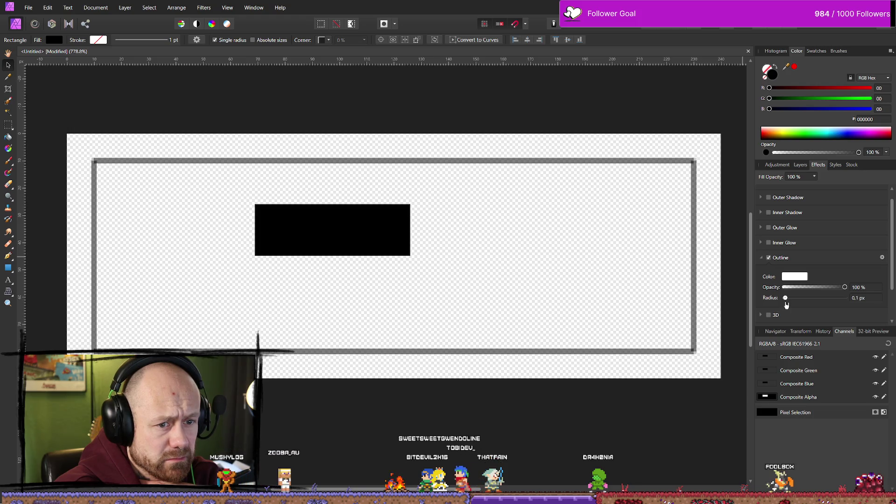
pyautogui.click(763, 258)
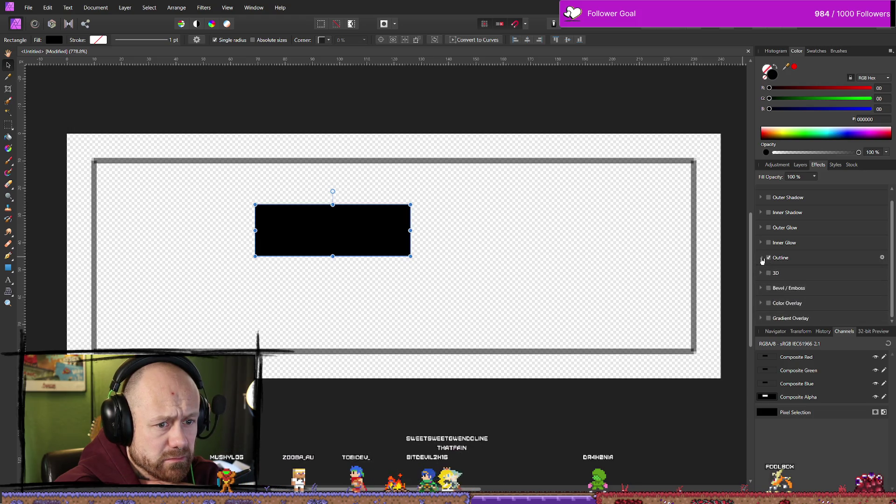
pyautogui.click(695, 245)
pyautogui.click(388, 234)
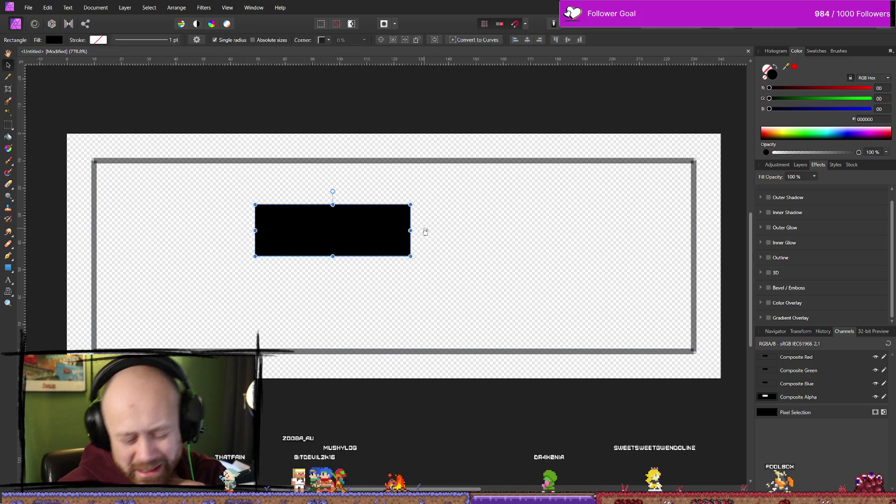
# Delete the black rectangle and switch to the Rectangular Marquee tool
pyautogui.press('Delete')
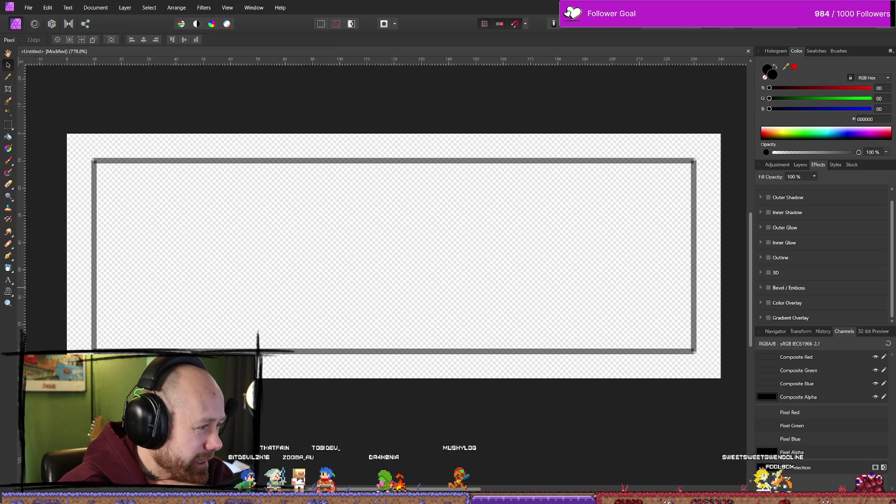
pyautogui.click(8, 267)
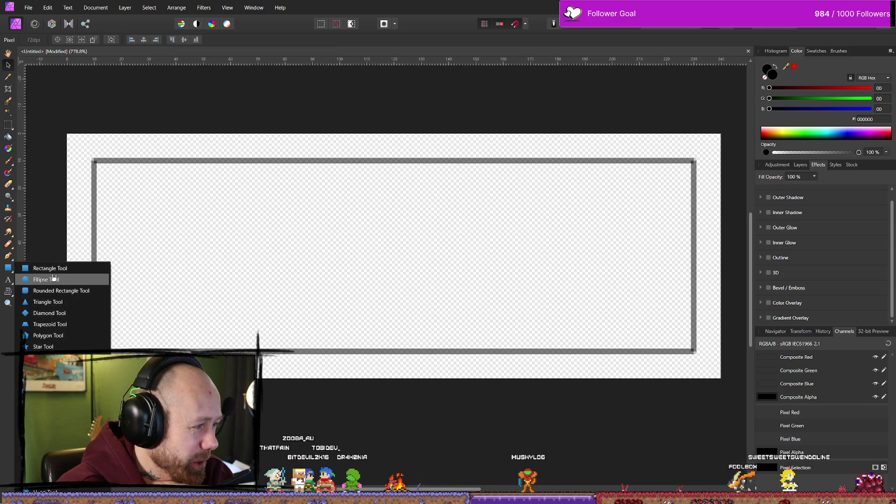
pyautogui.click(136, 121)
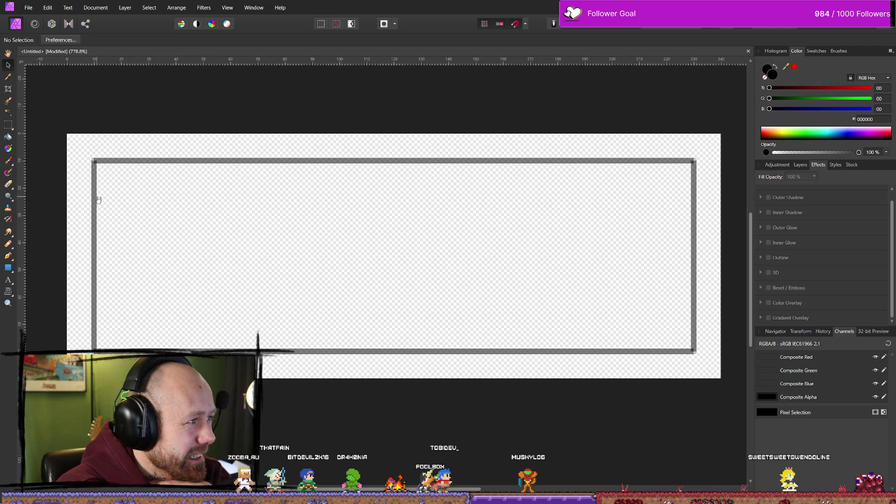
pyautogui.click(8, 123)
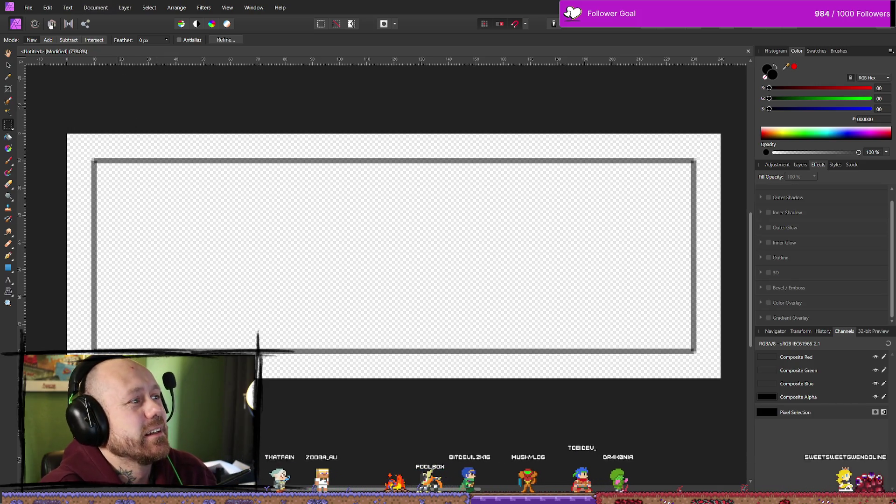
# Start a new document via File > New with a page width of 220 px
pyautogui.click(29, 7)
pyautogui.click(46, 29)
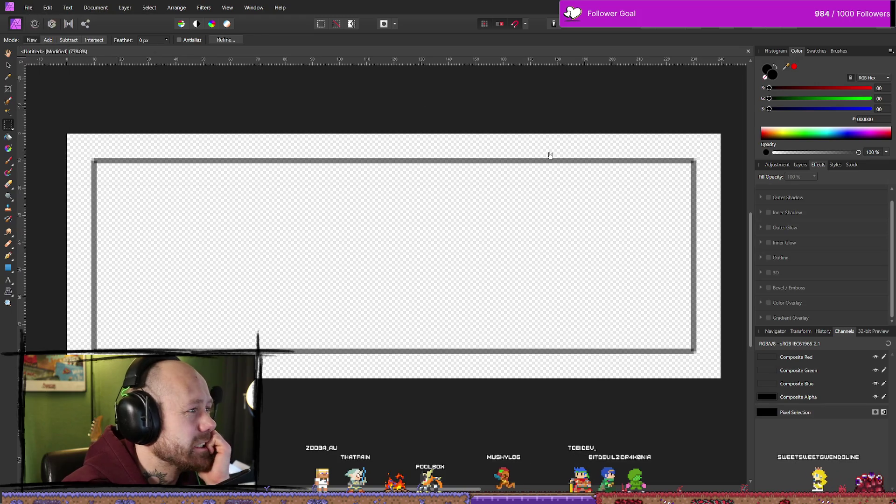
pyautogui.click(632, 155)
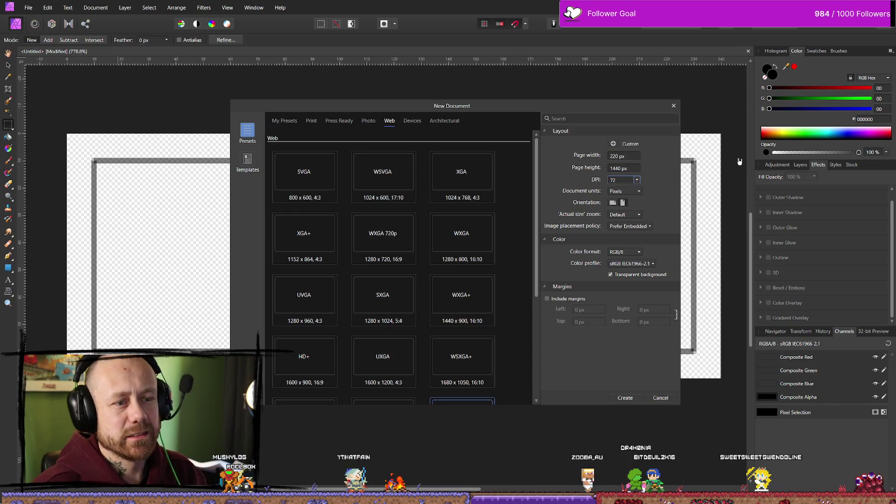
# Set the page height to 70 px and create the transparent 220 × 70 px document
pyautogui.click(630, 168)
pyautogui.write('70')
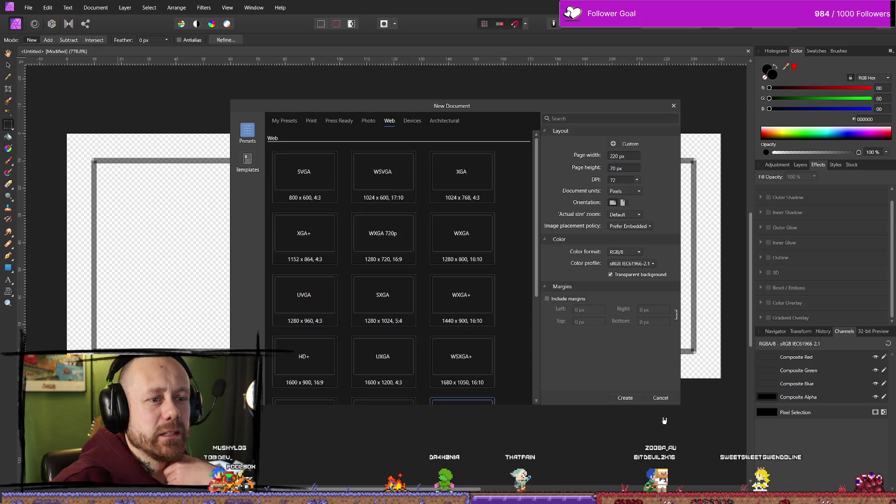
pyautogui.click(624, 398)
pyautogui.click(8, 126)
pyautogui.scroll(-1, 161, 142)
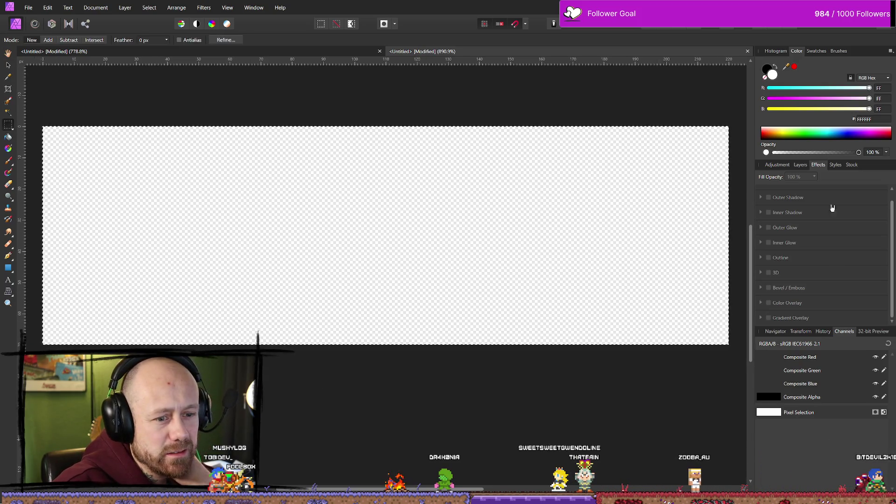
# Select the pixel layer, clear the selection, set black as the colour and look over brush and shape tools
pyautogui.hotkey('ctrl', 'a')
pyautogui.click(801, 164)
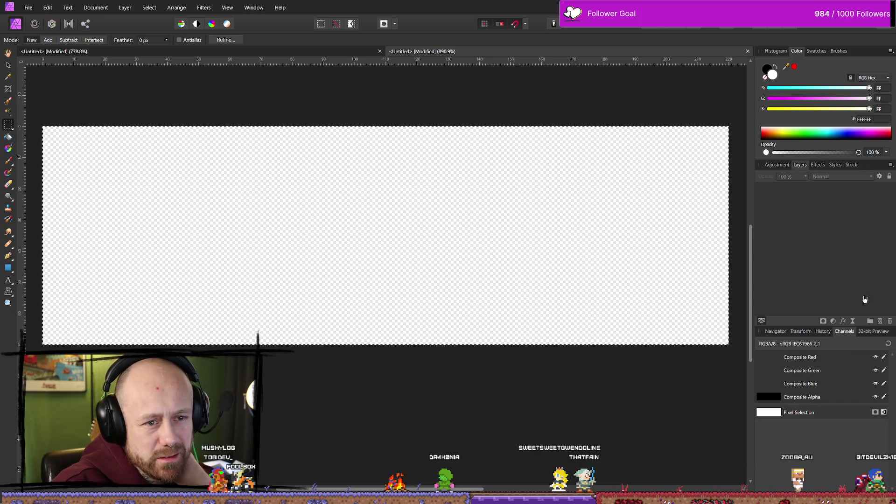
pyautogui.click(794, 189)
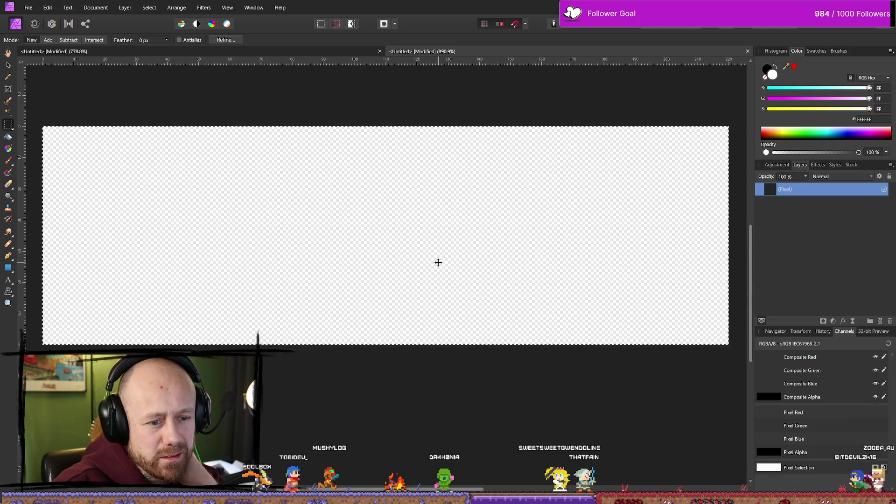
pyautogui.hotkey('ctrl', 'd')
pyautogui.press('x')
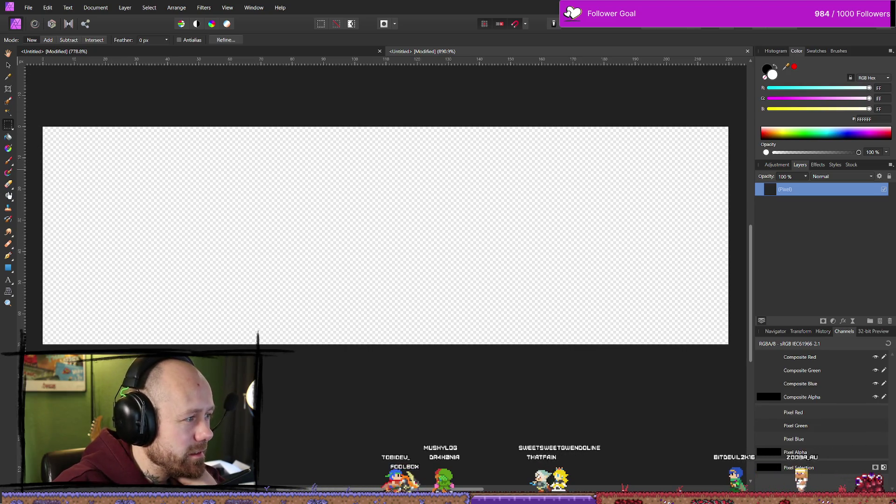
pyautogui.press('b')
pyautogui.click(12, 164)
pyautogui.click(10, 270)
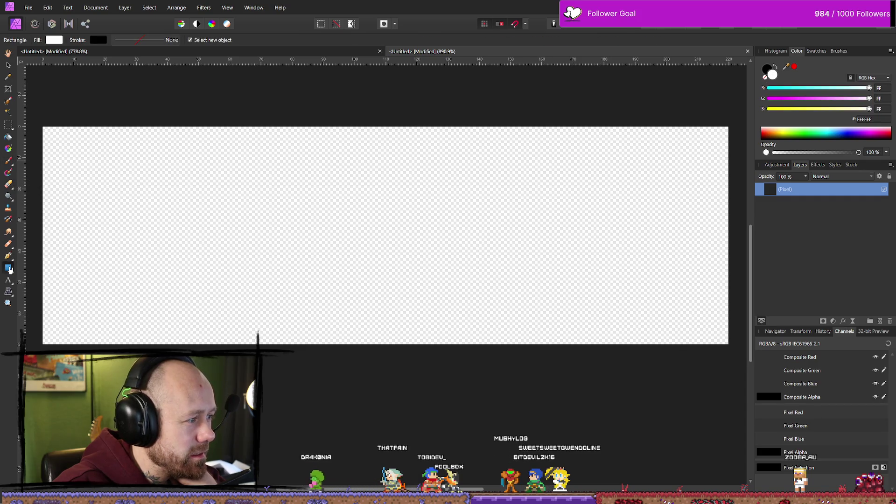
pyautogui.click(9, 270)
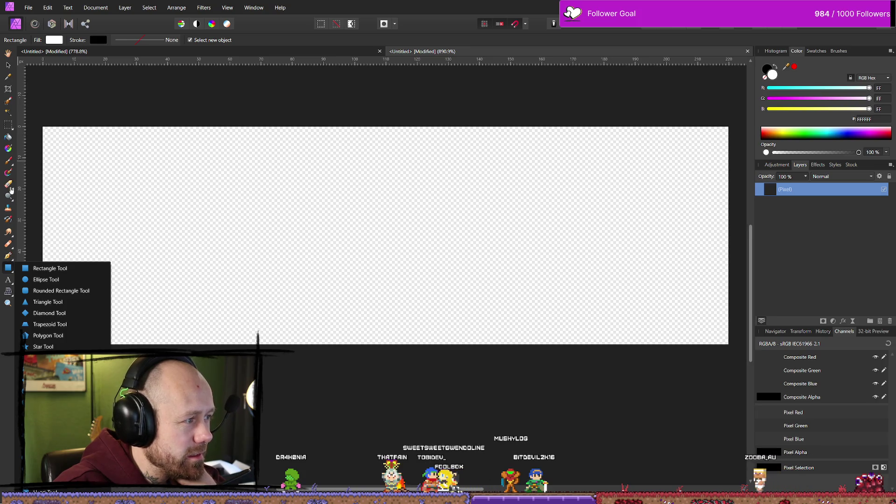
pyautogui.moveTo(10, 173)
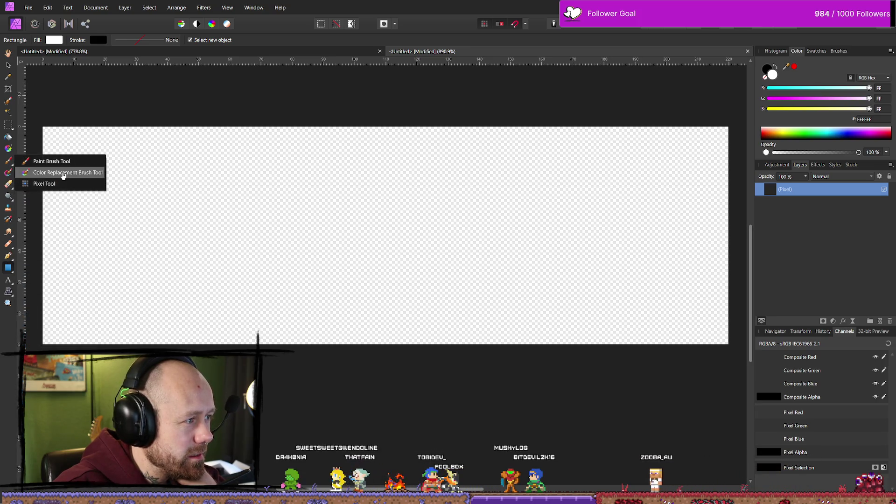
# Draw 2 px black Pixel Tool lines along the top, left, bottom and right canvas edges
pyautogui.click(44, 184)
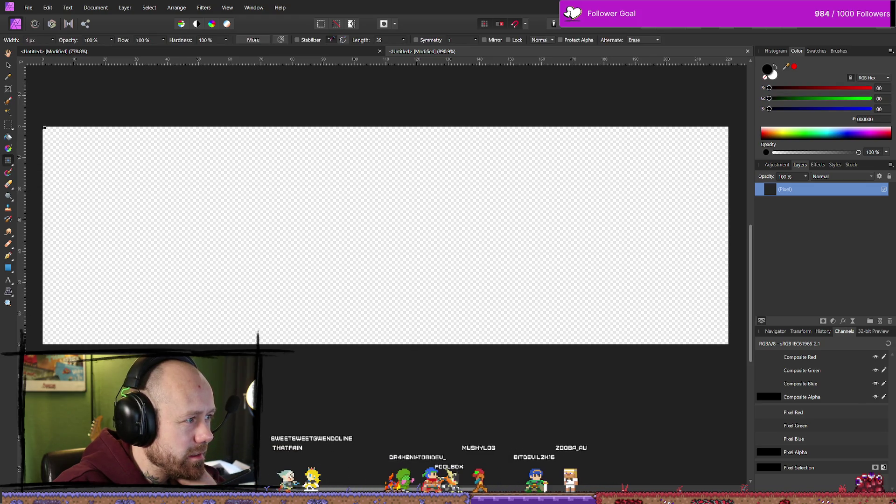
pyautogui.click(328, 132)
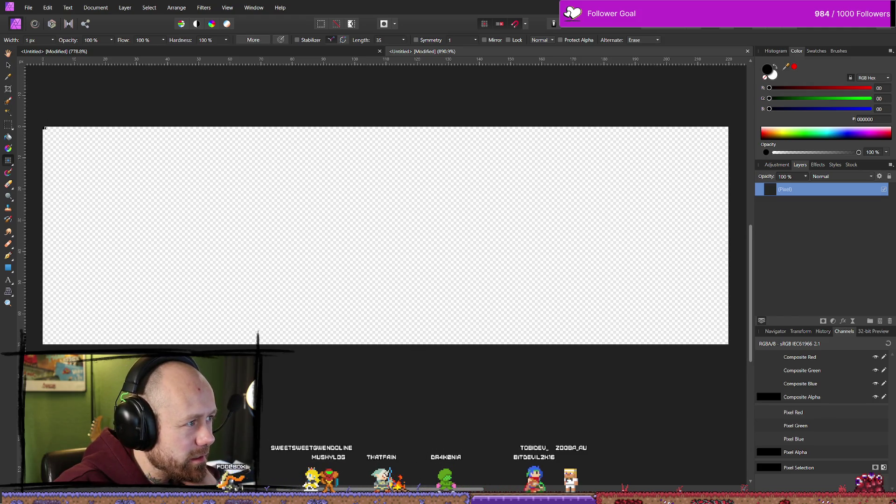
pyautogui.click(55, 40)
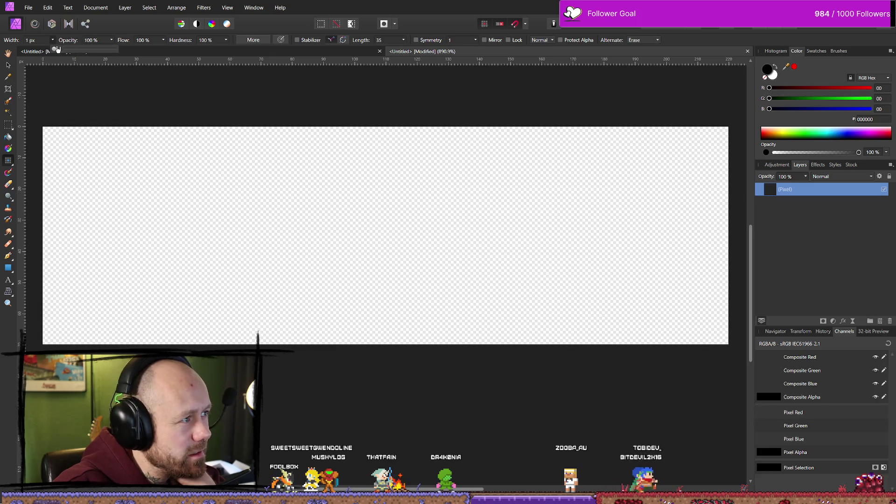
pyautogui.moveTo(54, 48); pyautogui.dragTo(57, 48)
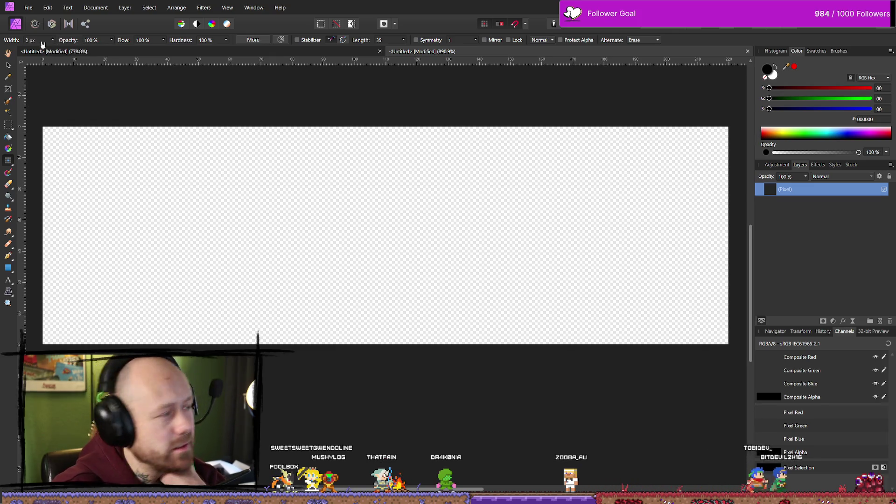
pyautogui.click(46, 130)
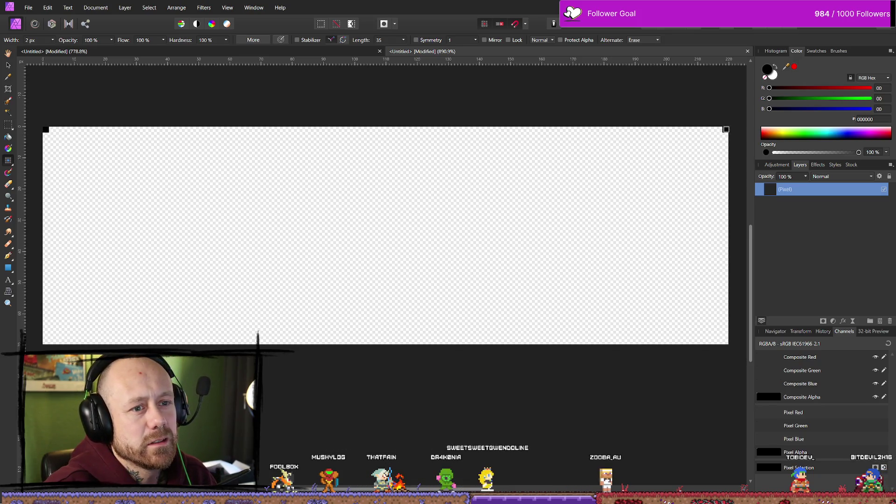
pyautogui.keyDown('shift'); pyautogui.click(726, 130); pyautogui.keyUp('shift')
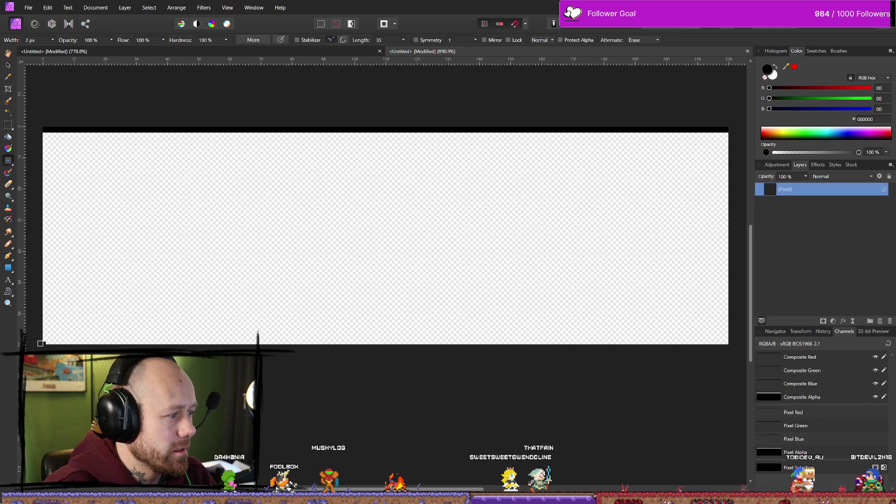
pyautogui.keyDown('shift'); pyautogui.click(46, 341); pyautogui.keyUp('shift')
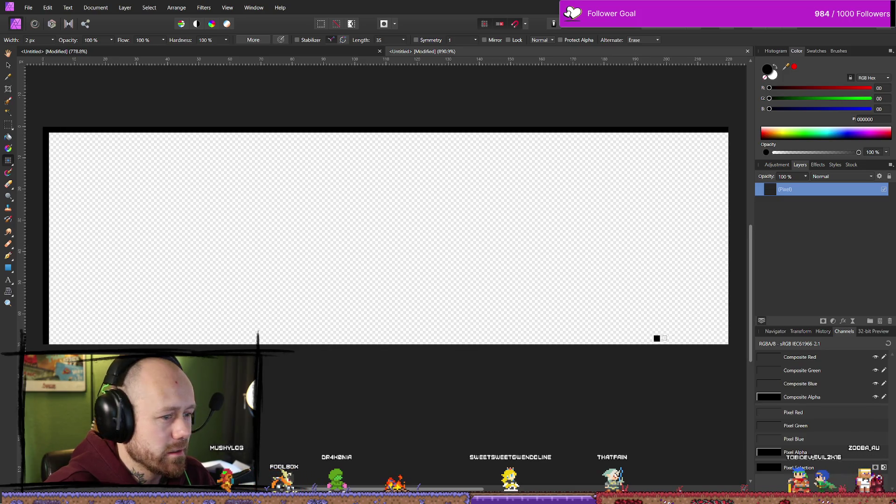
pyautogui.keyDown('shift'); pyautogui.click(725, 342); pyautogui.keyUp('shift')
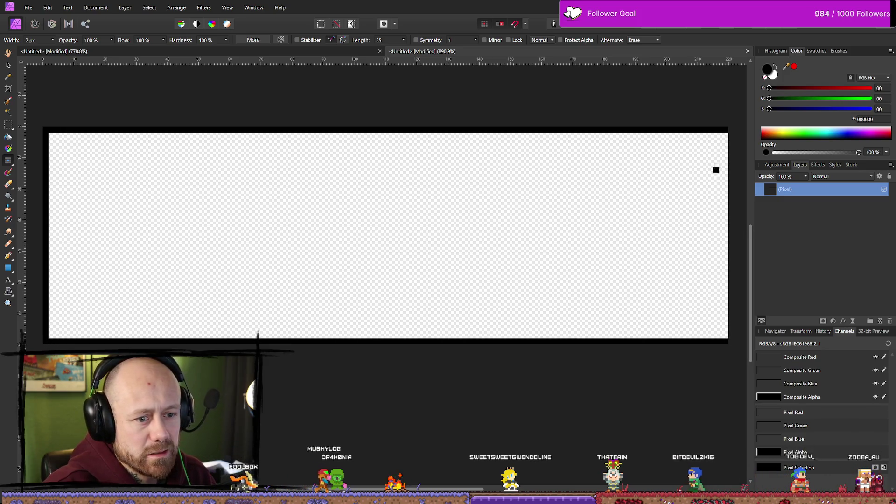
pyautogui.keyDown('shift'); pyautogui.click(725, 341); pyautogui.keyUp('shift')
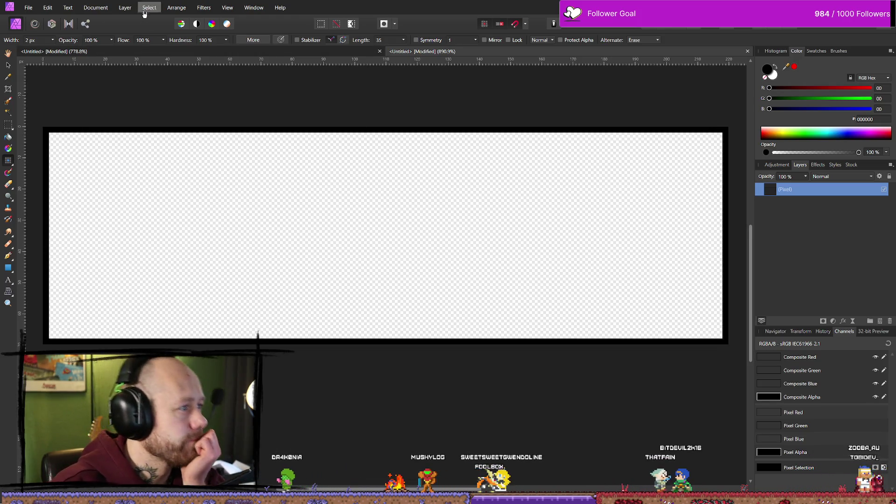
pyautogui.click(95, 8)
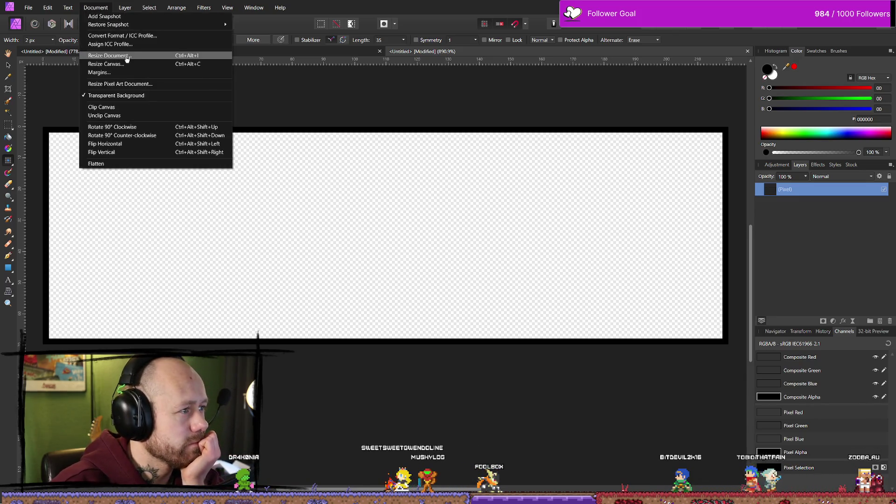
# Resize the canvas to 240 × 90 px with a centred anchor
pyautogui.click(110, 64)
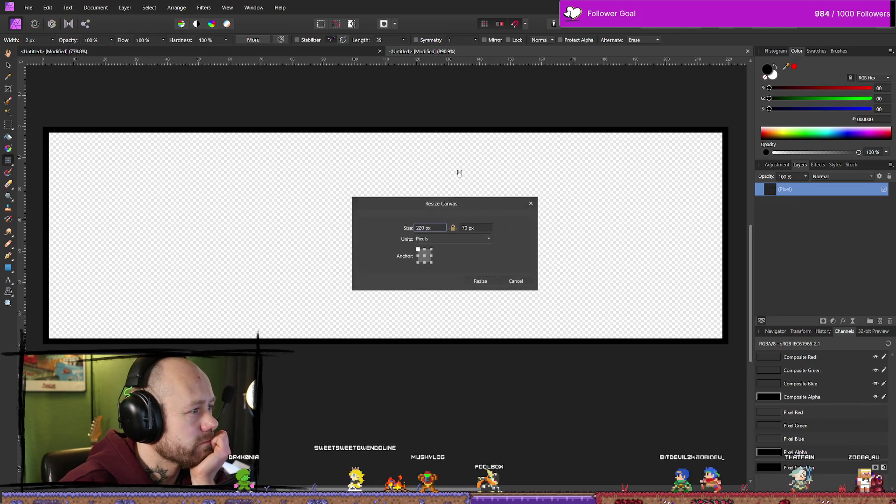
pyautogui.click(425, 256)
pyautogui.click(430, 228)
pyautogui.write('240')
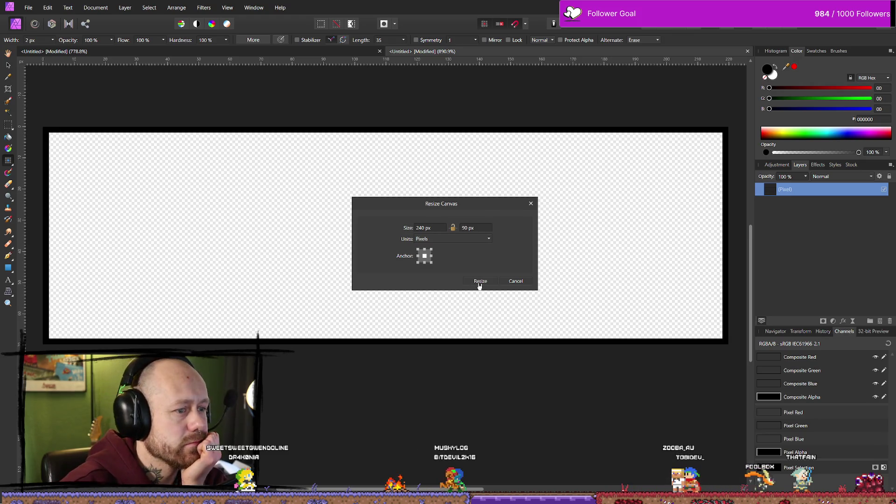
pyautogui.click(480, 282)
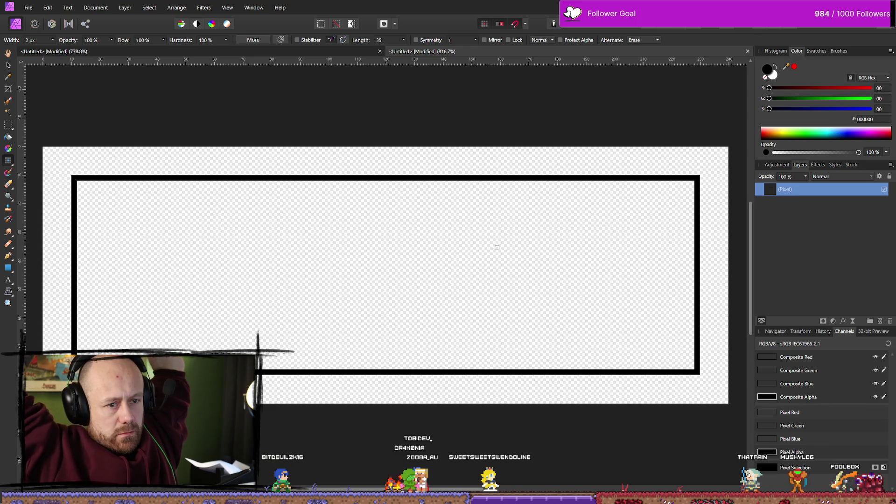
# Zoom in on the 240 × 90 px border and add an empty pixel layer for the ornament
pyautogui.scroll(-3, 531, 280)
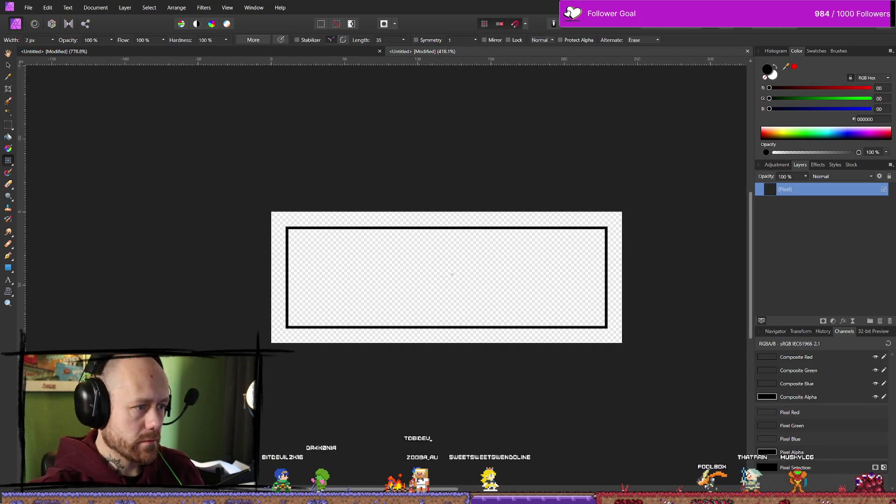
pyautogui.scroll(1, 486, 291)
pyautogui.scroll(2, 457, 274)
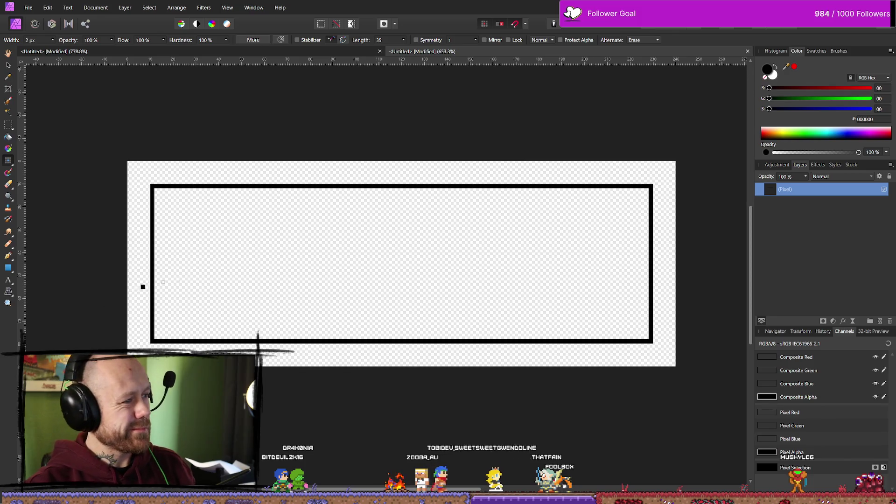
pyautogui.scroll(-10, 282, 277)
pyautogui.scroll(5, 373, 306)
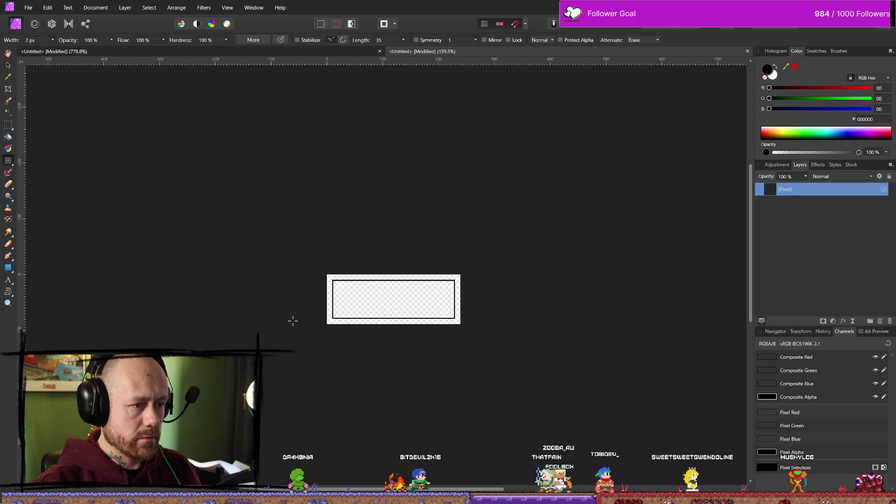
pyautogui.scroll(2, 279, 322)
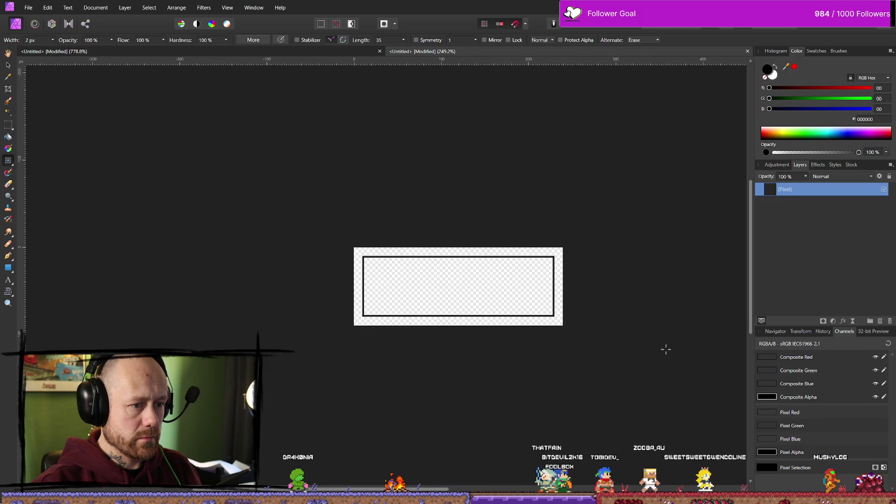
pyautogui.scroll(-1, 653, 345)
pyautogui.scroll(2, 555, 346)
pyautogui.scroll(-3, 560, 322)
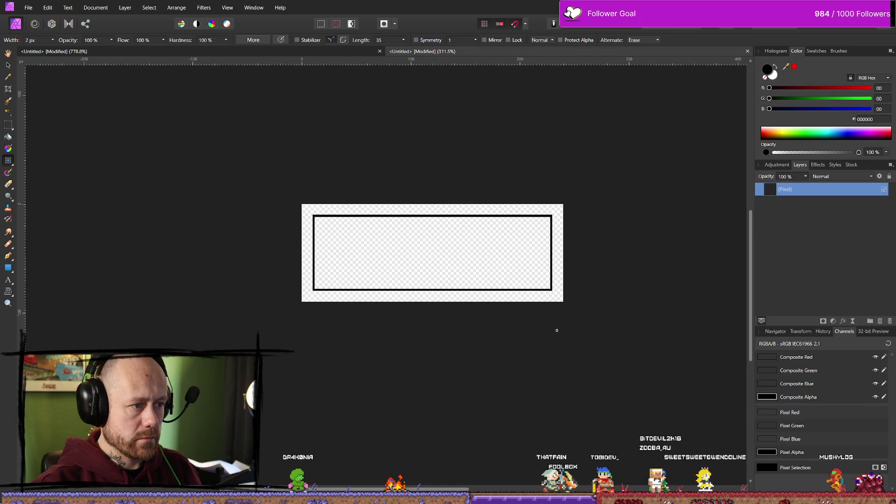
pyautogui.scroll(1, 568, 343)
pyautogui.scroll(3, 411, 322)
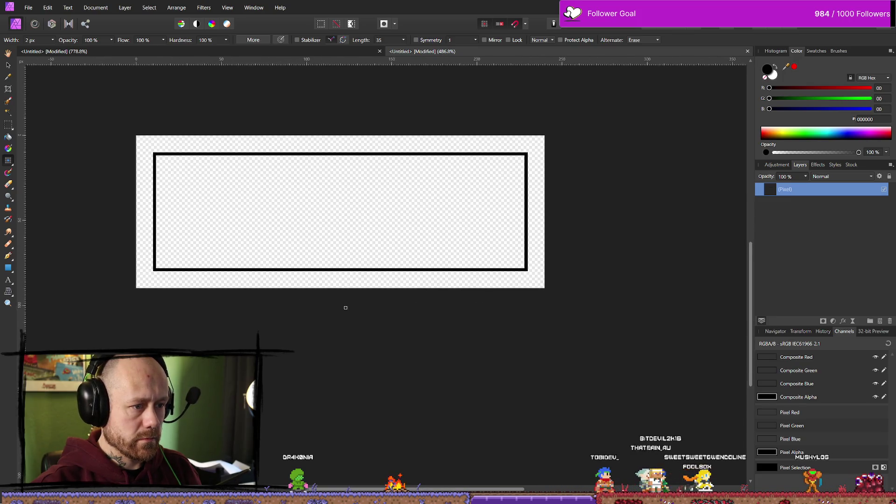
pyautogui.hscroll(-2, 407, 286)
pyautogui.scroll(1, 555, 282)
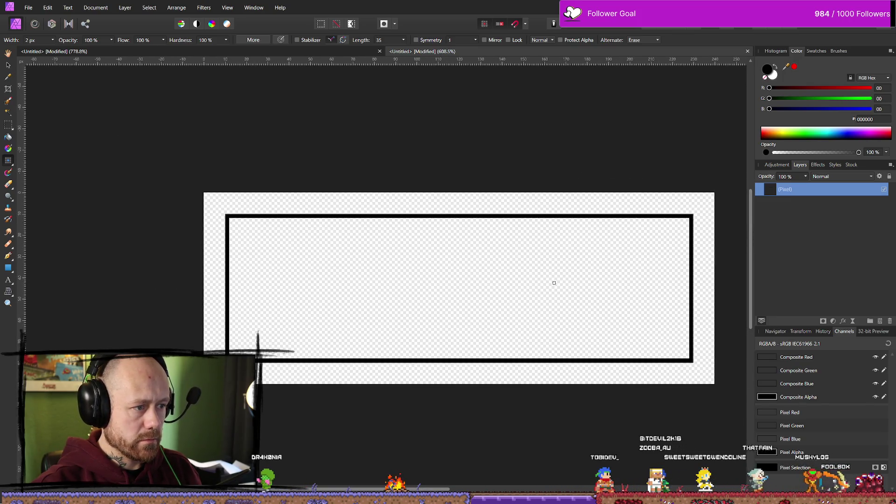
pyautogui.click(880, 322)
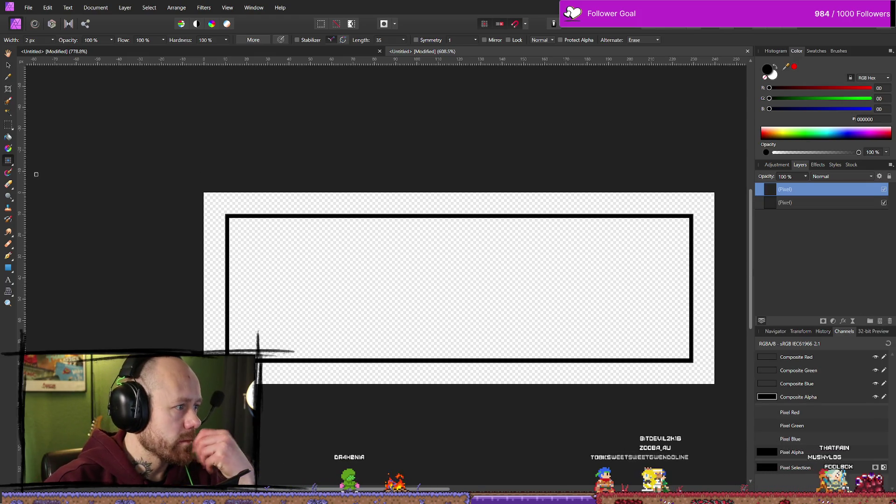
# With the hard-edged Pixel Tool, paint a black hooked stroke crossing the top border
pyautogui.click(14, 165)
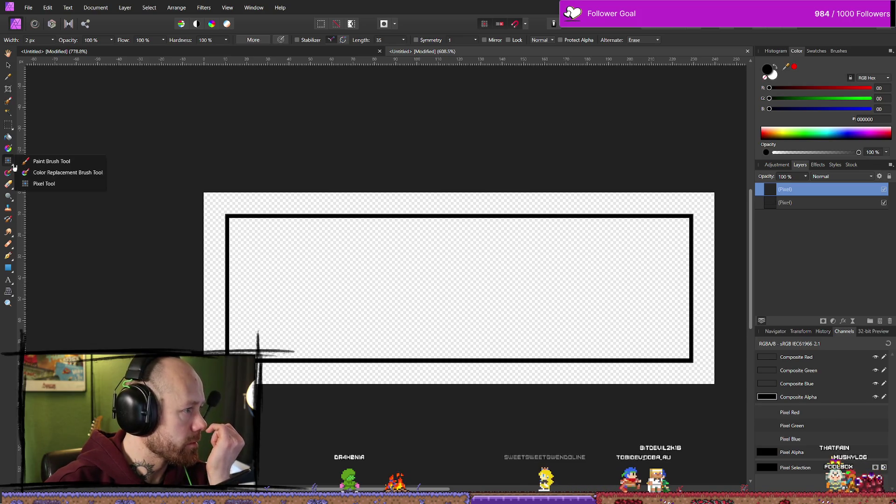
pyautogui.click(220, 125)
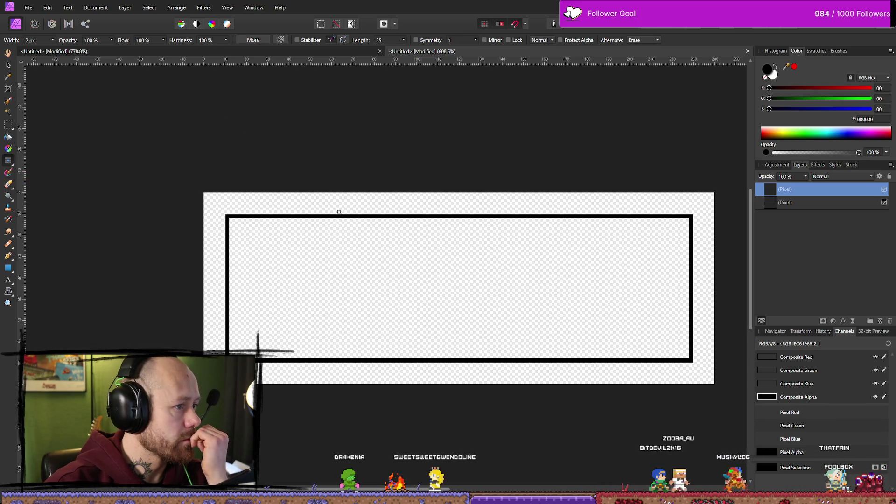
pyautogui.click(262, 232)
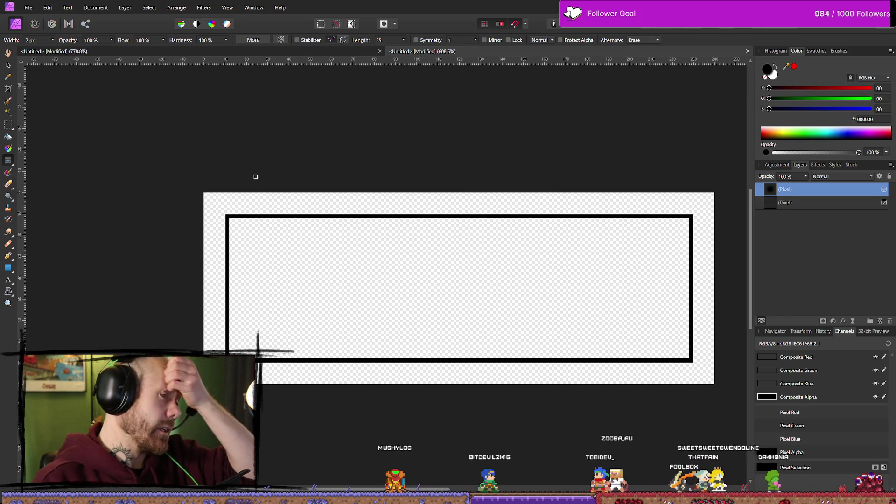
pyautogui.click(383, 212)
pyautogui.hotkey('ctrl', 'z')
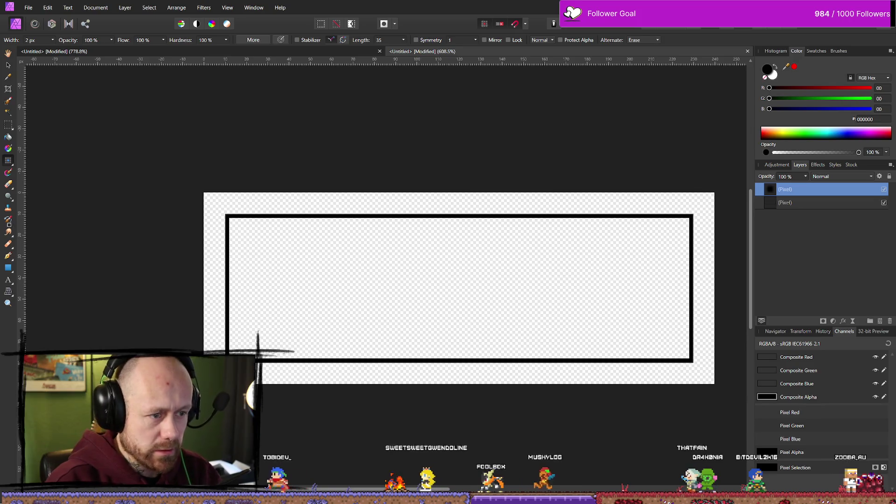
pyautogui.moveTo(451, 202)
pyautogui.mouseDown()
pyautogui.moveTo(401, 252)
pyautogui.moveTo(441, 212)
pyautogui.moveTo(437, 220)
pyautogui.mouseUp()
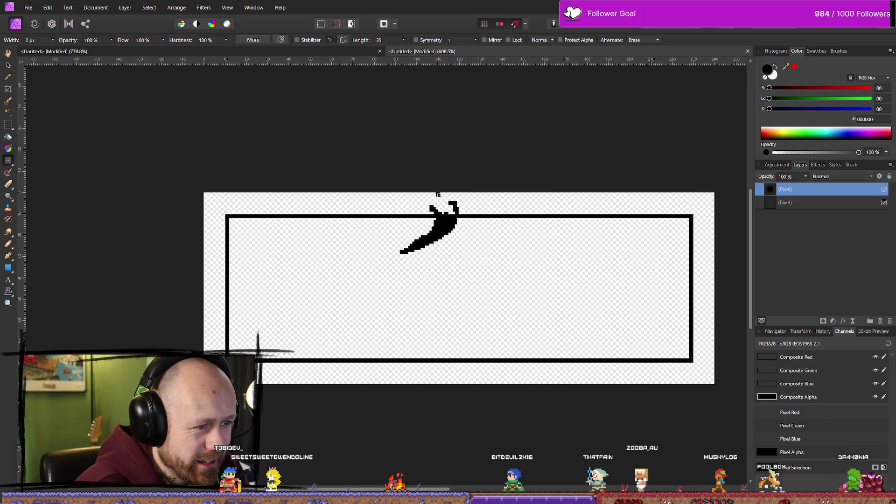
pyautogui.moveTo(437, 209); pyautogui.dragTo(435, 199)
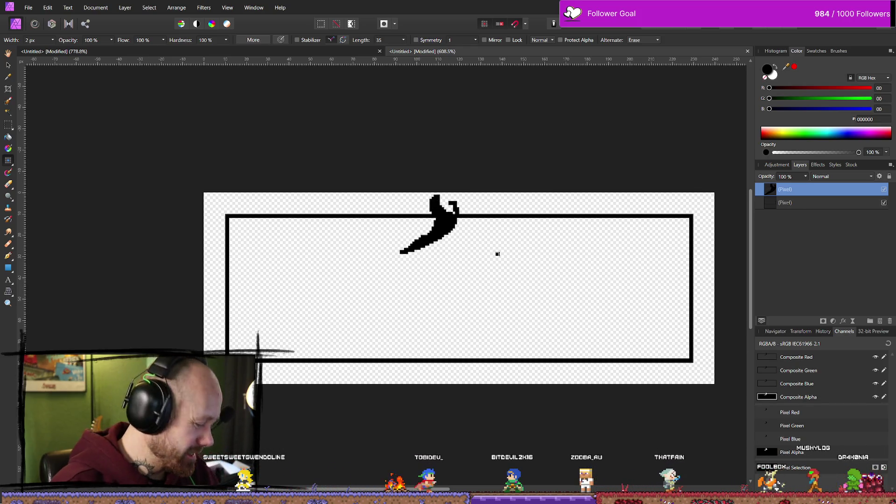
# Set the brush back to painting black and choose the 4 px Basic brush preset
pyautogui.press('e')
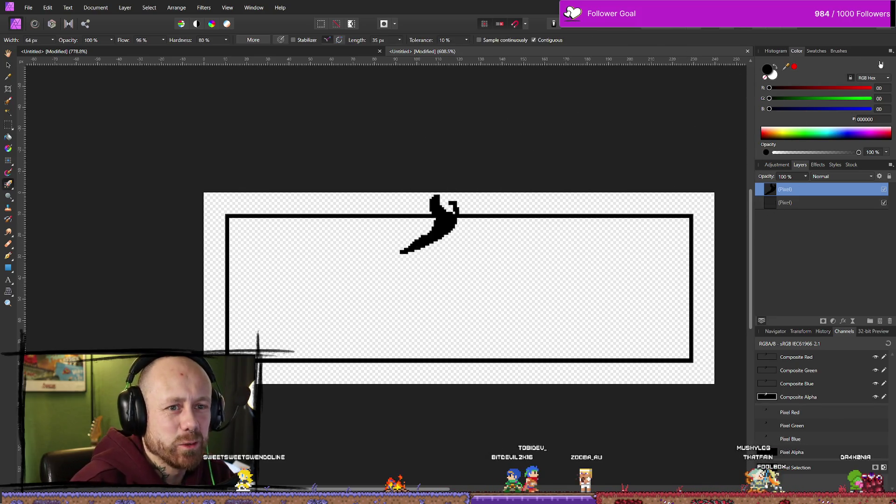
pyautogui.press('b')
pyautogui.press('x')
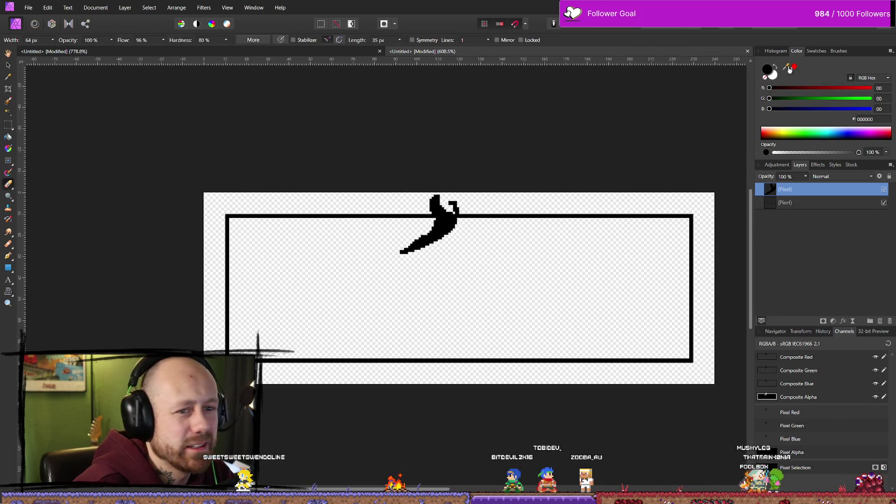
pyautogui.click(53, 40)
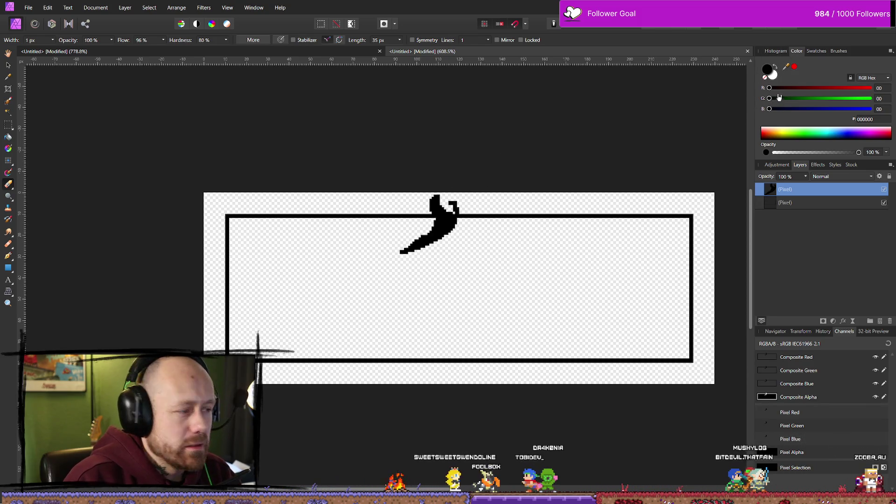
pyautogui.click(817, 51)
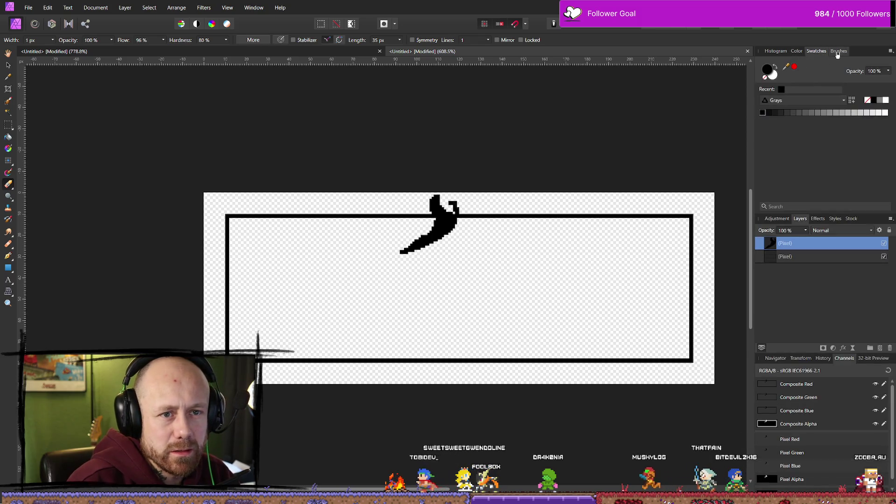
pyautogui.click(839, 52)
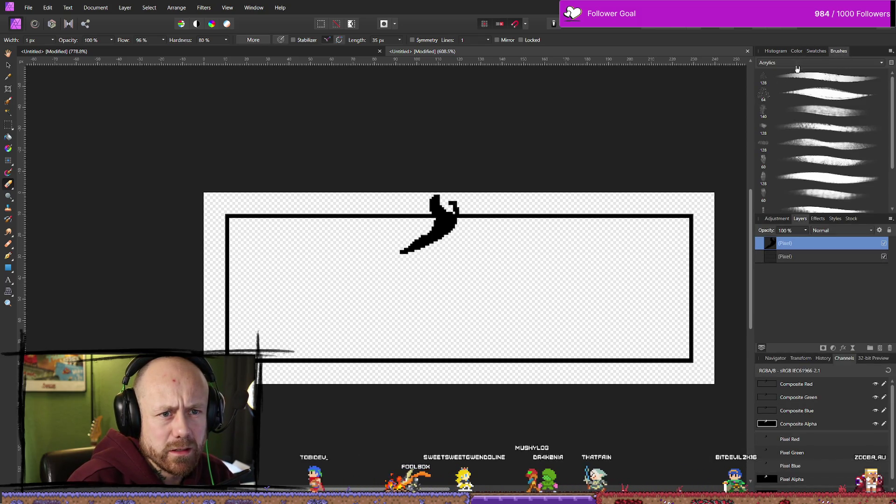
pyautogui.click(822, 63)
pyautogui.click(791, 114)
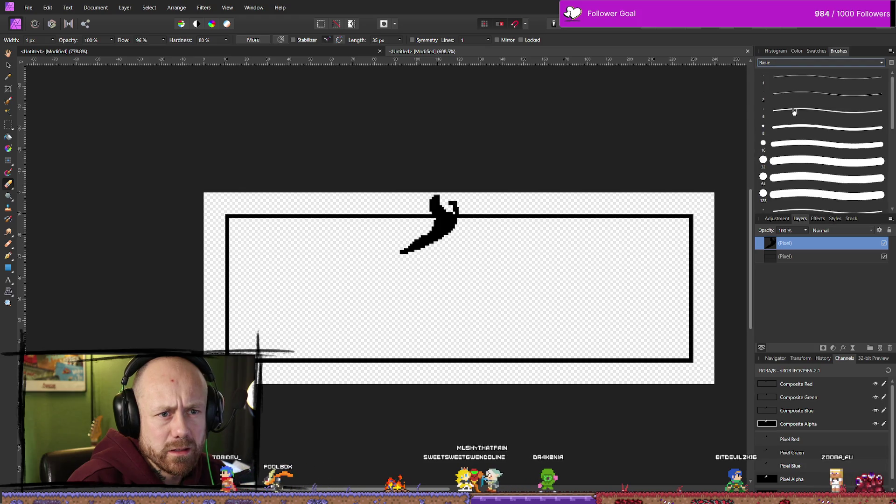
pyautogui.click(794, 112)
# Rework the hook's tip and tail, then undo to discard the hook and its layer
pyautogui.click(450, 204)
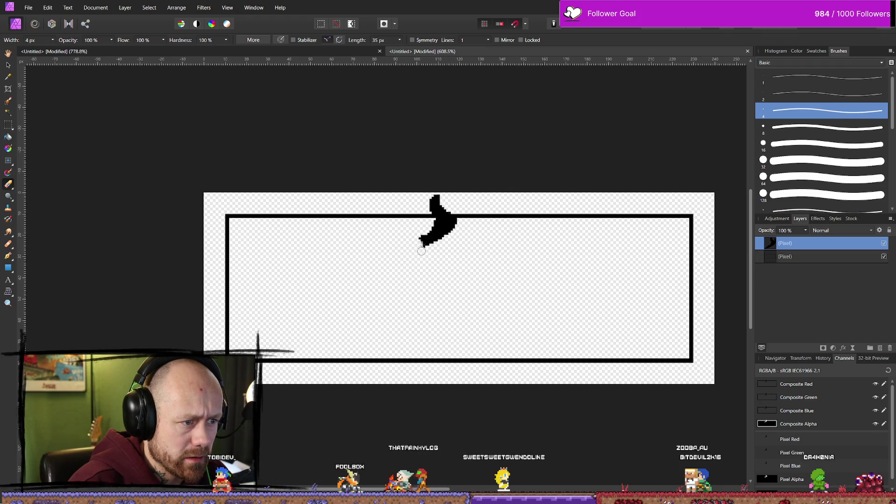
pyautogui.moveTo(448, 220); pyautogui.dragTo(401, 253)
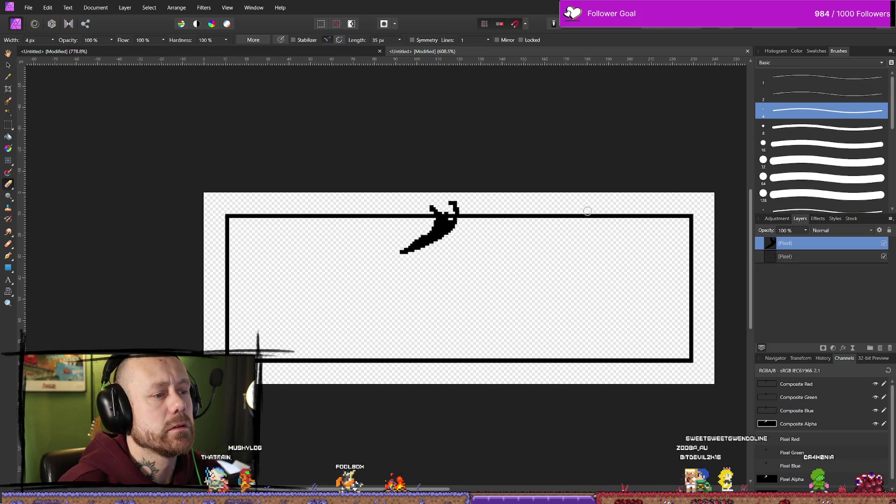
pyautogui.hotkey('ctrl', 'z')
pyautogui.hotkey('ctrl', 'z')
pyautogui.hotkey('ctrl', 'z')
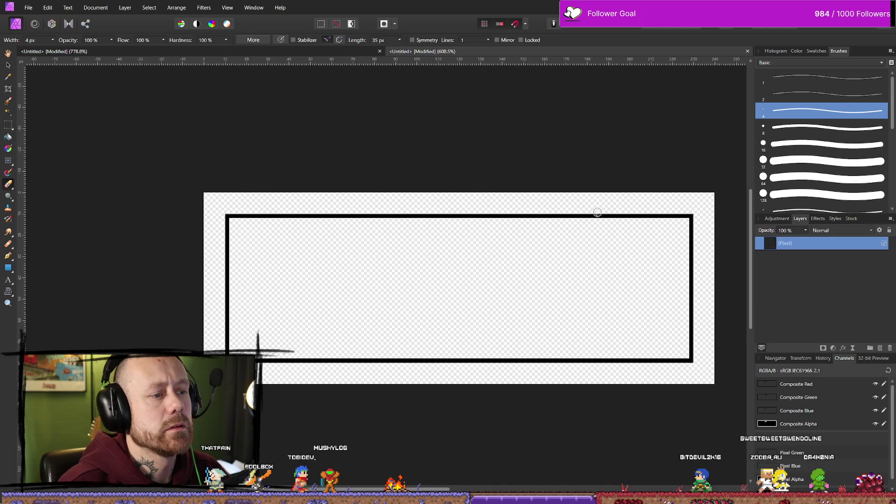
# On a new pixel layer, paint 4 px Basic brush vine strokes along the top border
pyautogui.click(872, 348)
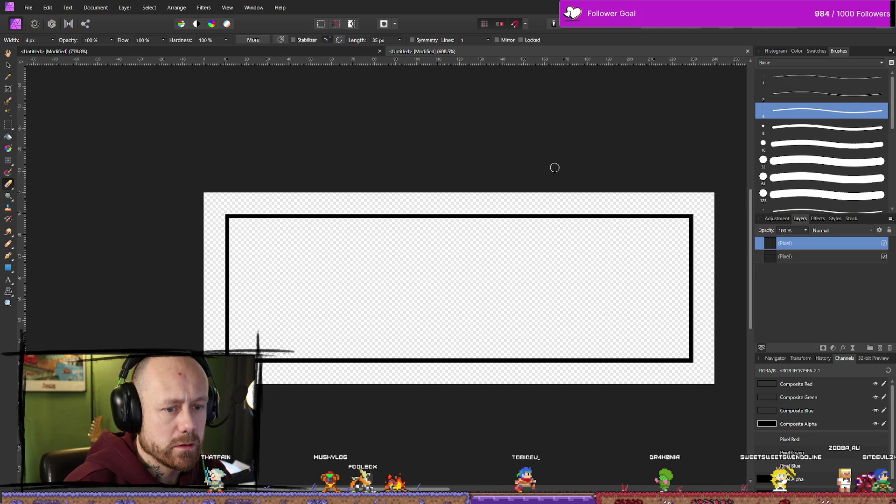
pyautogui.press('b')
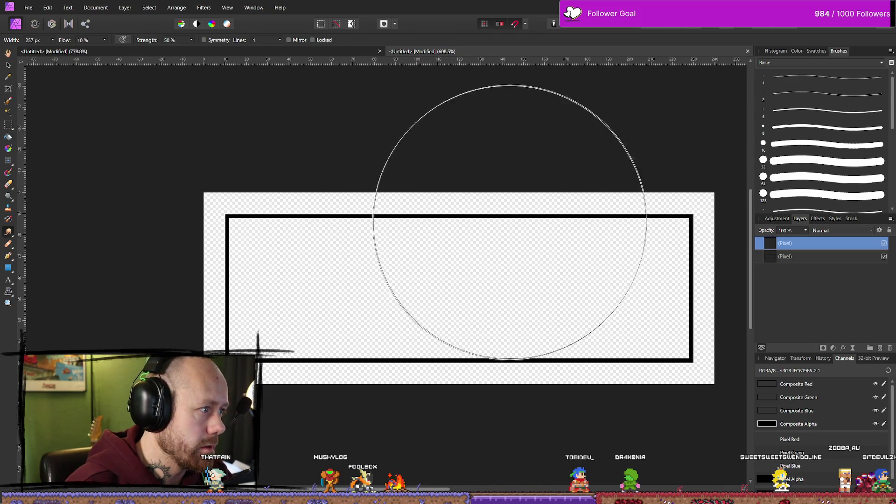
pyautogui.click(485, 238)
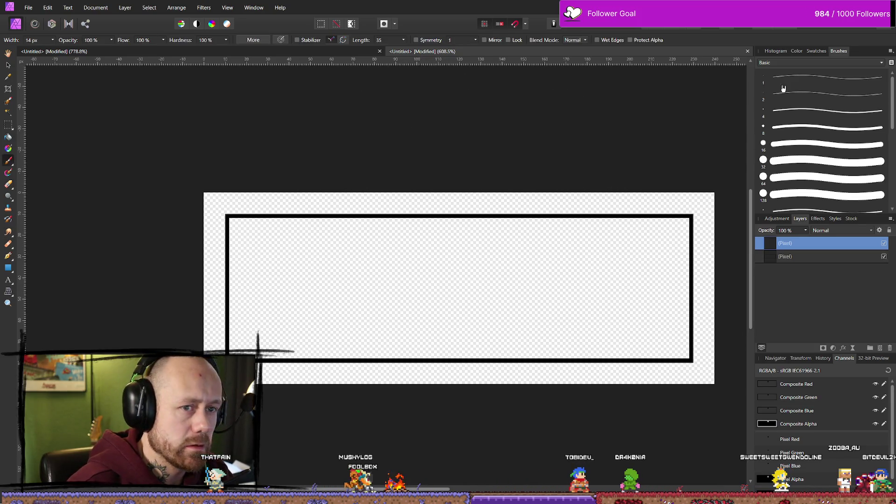
pyautogui.click(792, 114)
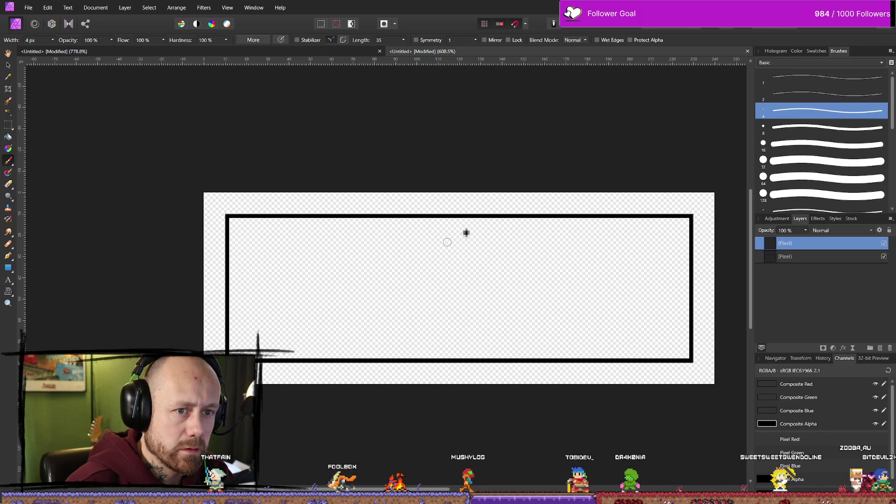
pyautogui.moveTo(467, 204)
pyautogui.mouseDown()
pyautogui.moveTo(451, 229)
pyautogui.moveTo(420, 236)
pyautogui.moveTo(480, 198)
pyautogui.moveTo(496, 260)
pyautogui.mouseUp()
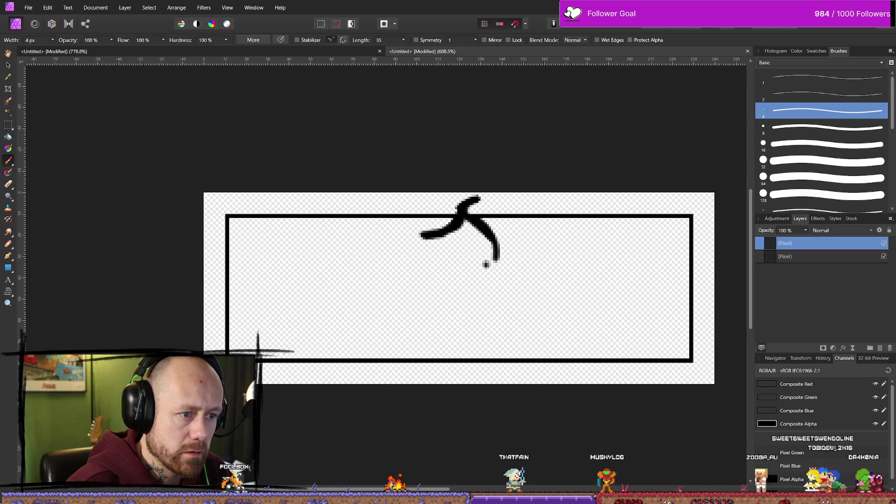
pyautogui.moveTo(481, 220); pyautogui.dragTo(502, 229)
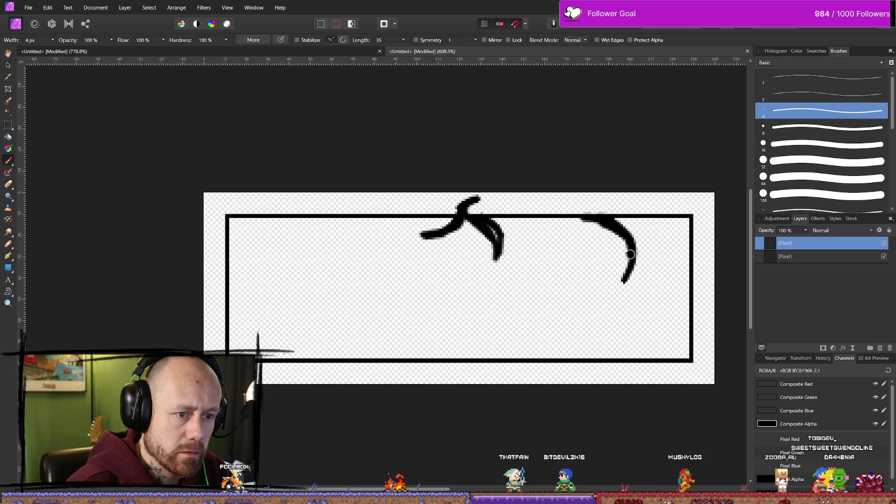
pyautogui.moveTo(603, 215); pyautogui.dragTo(577, 194)
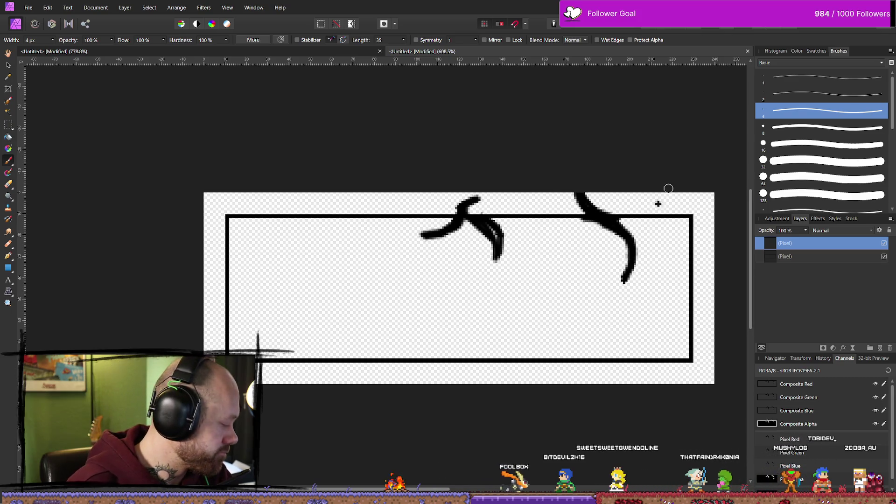
# Branch the vine around the top-right corner and down the right side toward the bottom-right
pyautogui.moveTo(607, 217); pyautogui.dragTo(668, 202)
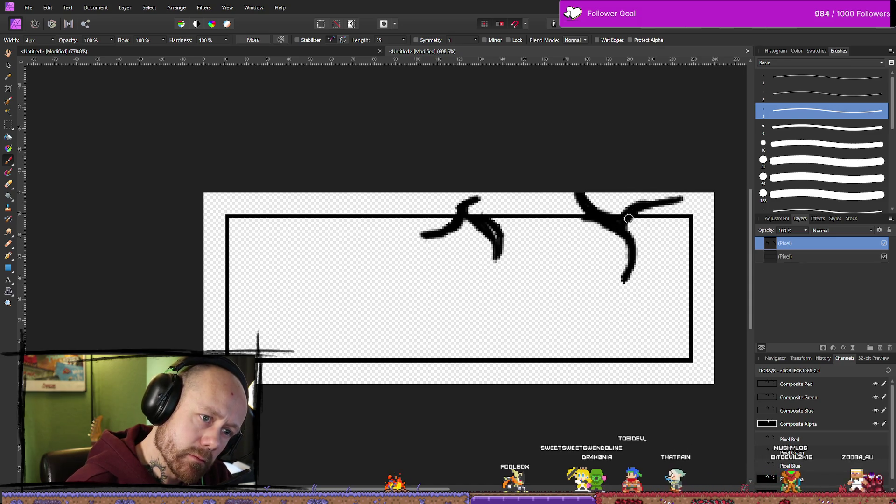
pyautogui.moveTo(629, 219); pyautogui.dragTo(668, 262)
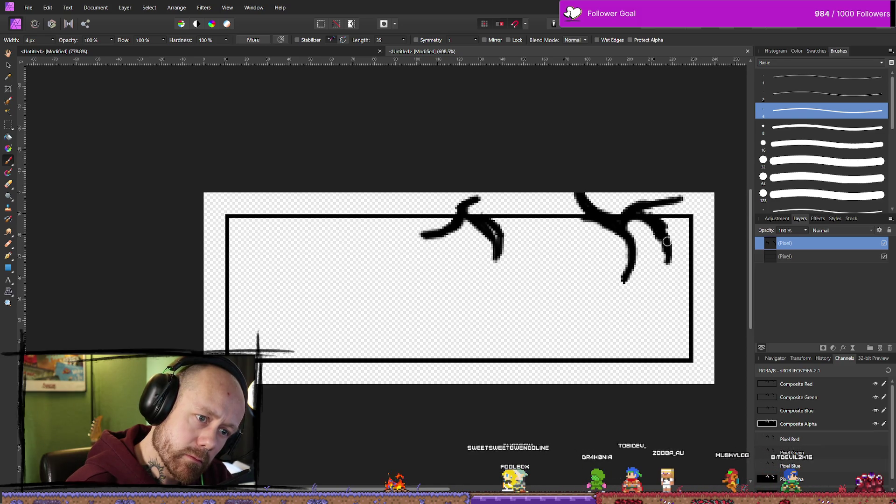
pyautogui.moveTo(667, 230); pyautogui.dragTo(696, 214)
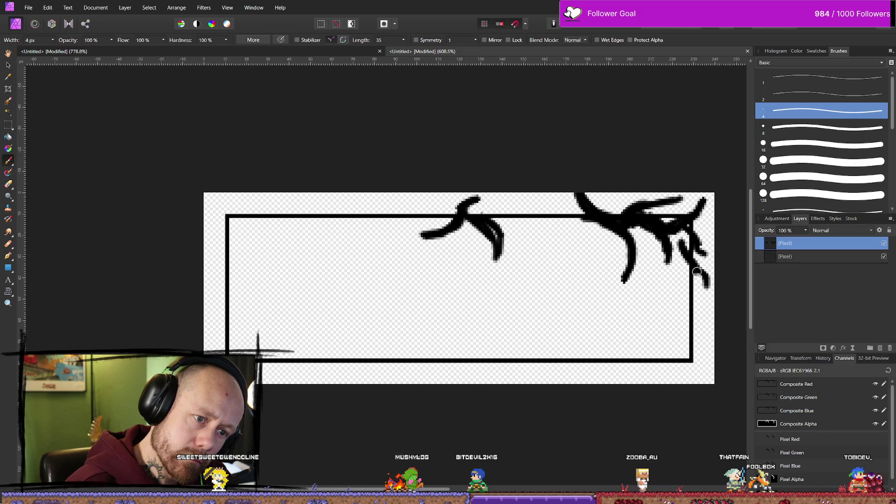
pyautogui.moveTo(696, 270); pyautogui.dragTo(654, 310)
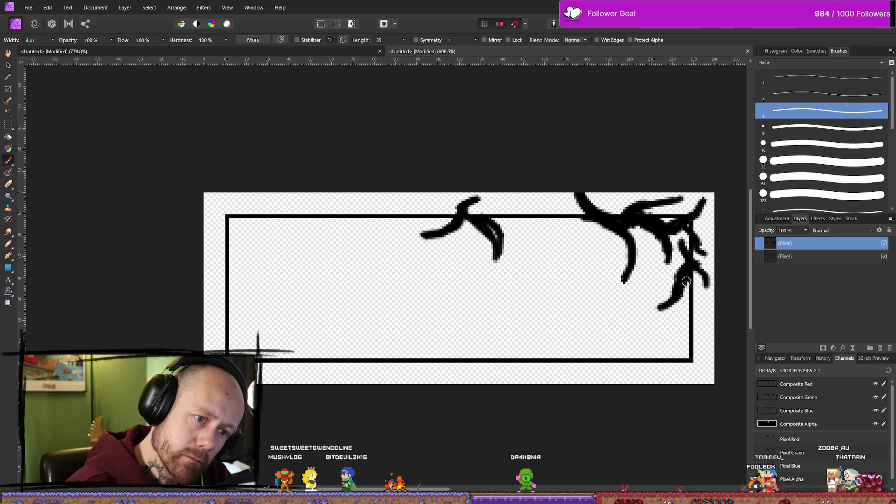
pyautogui.moveTo(689, 285); pyautogui.dragTo(705, 312)
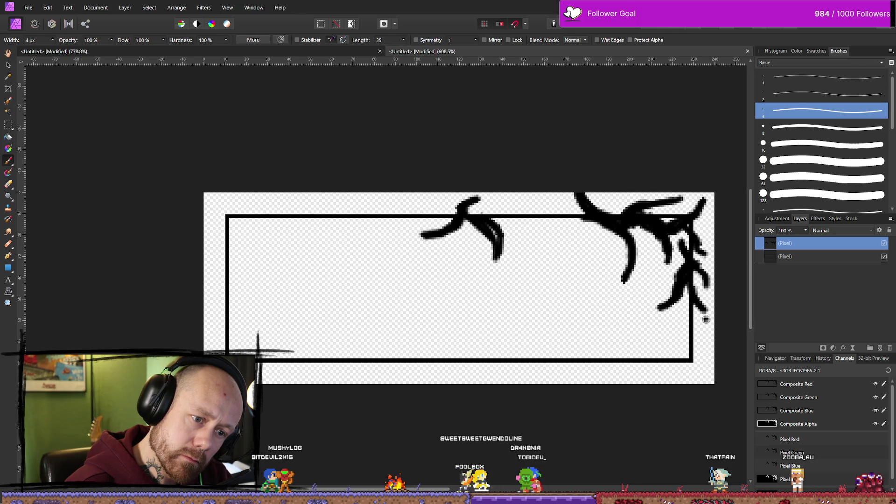
pyautogui.hotkey('ctrl', 'z')
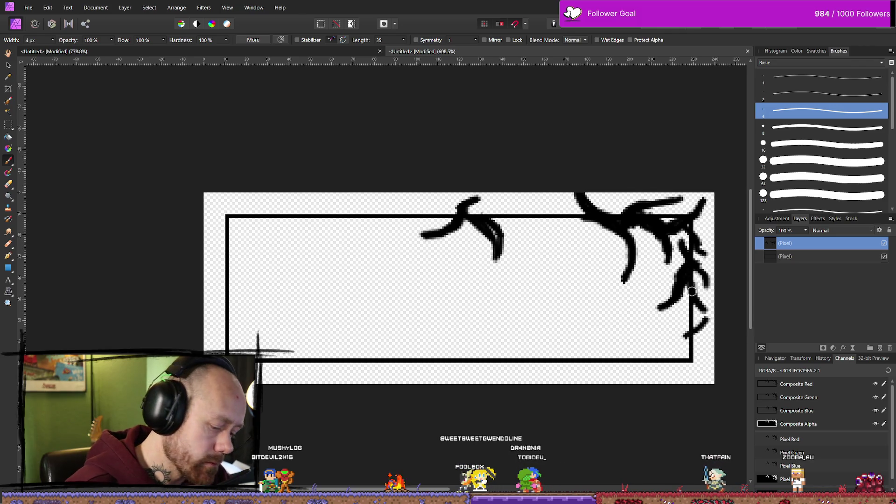
pyautogui.moveTo(693, 343); pyautogui.dragTo(708, 319)
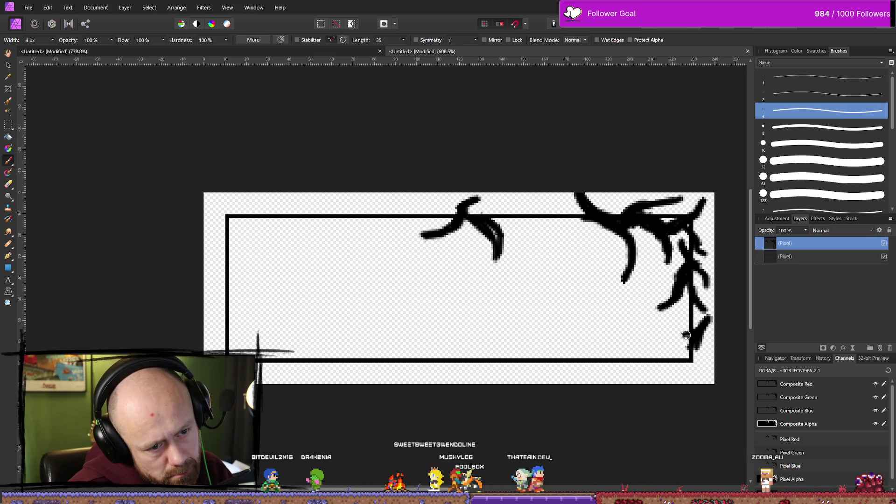
pyautogui.moveTo(690, 346)
pyautogui.mouseDown()
pyautogui.moveTo(684, 314)
pyautogui.moveTo(685, 340)
pyautogui.moveTo(664, 324)
pyautogui.moveTo(681, 326)
pyautogui.mouseUp()
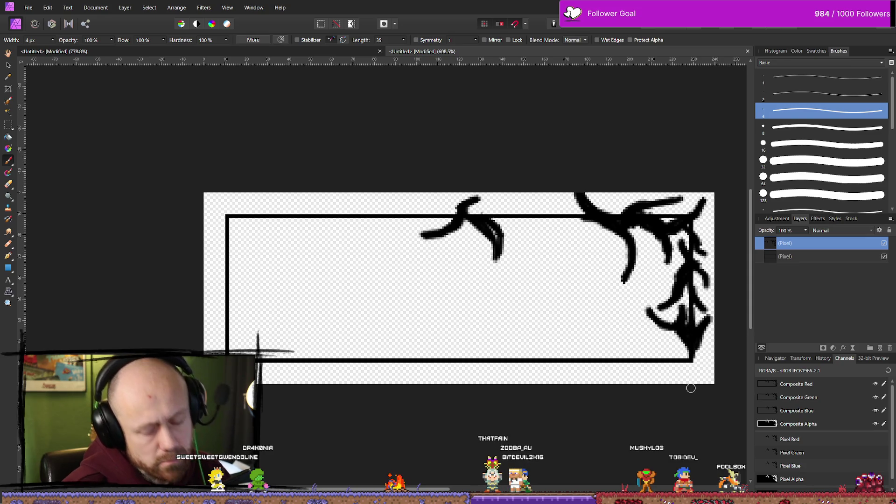
pyautogui.scroll(-10, 579, 316)
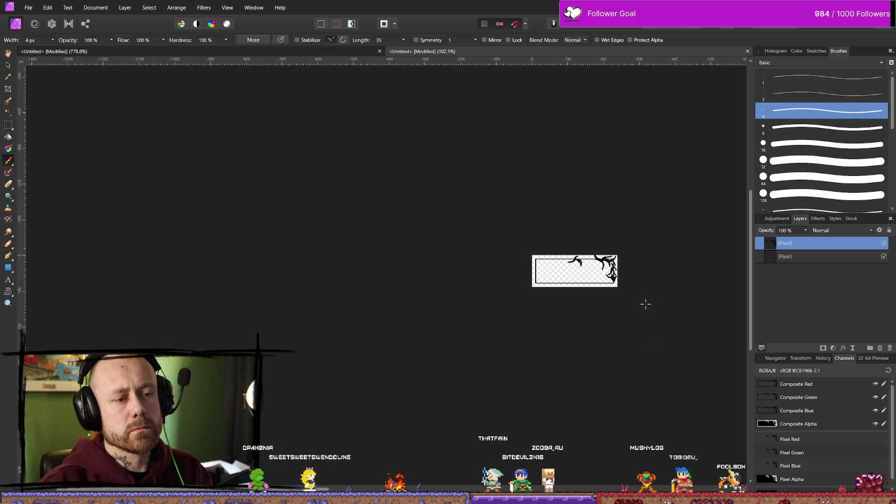
# Zoom in, hide the first vine layer, and switch to the 1 px brush preset
pyautogui.scroll(4, 646, 305)
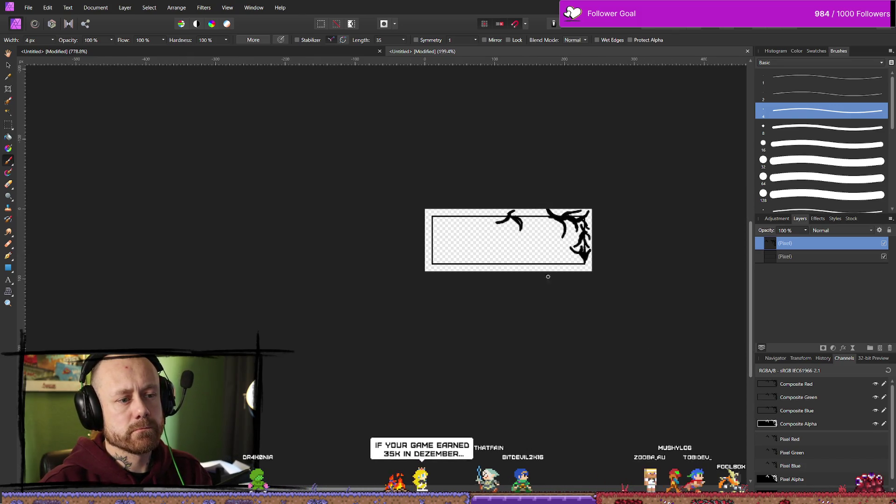
pyautogui.scroll(1, 549, 276)
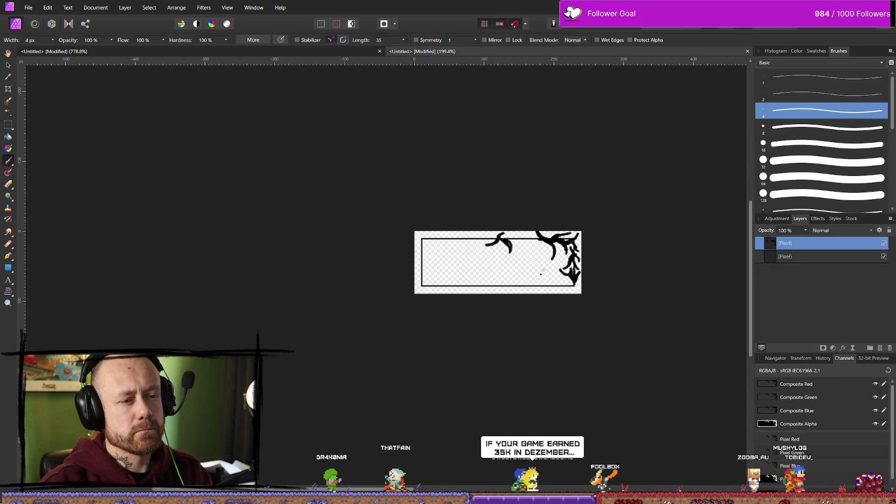
pyautogui.scroll(4, 544, 271)
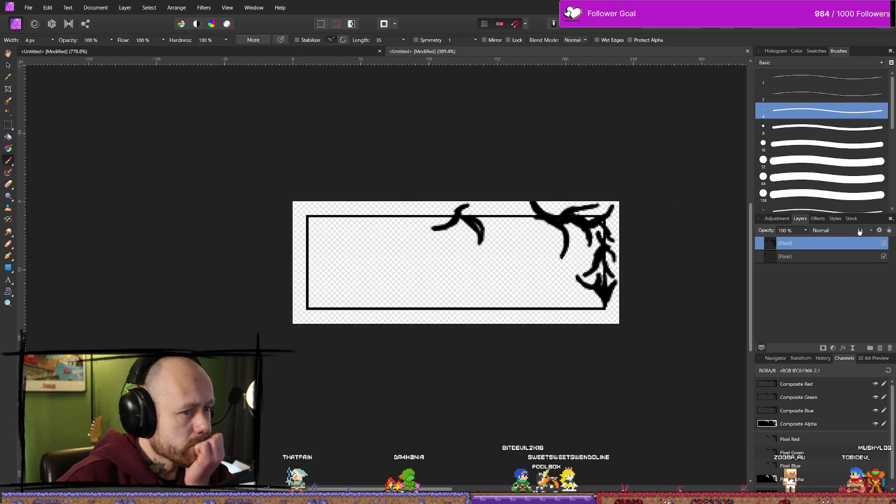
pyautogui.click(884, 244)
pyautogui.click(803, 81)
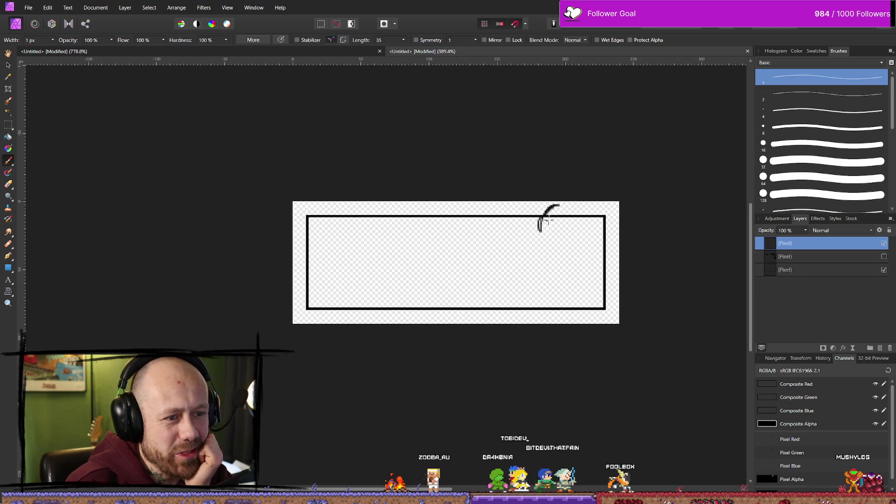
# Draw an f-shaped curve over the top border, adding a stroke across its top and a thin downward branch
pyautogui.moveTo(542, 225)
pyautogui.mouseDown()
pyautogui.moveTo(514, 238)
pyautogui.moveTo(539, 227)
pyautogui.mouseUp()
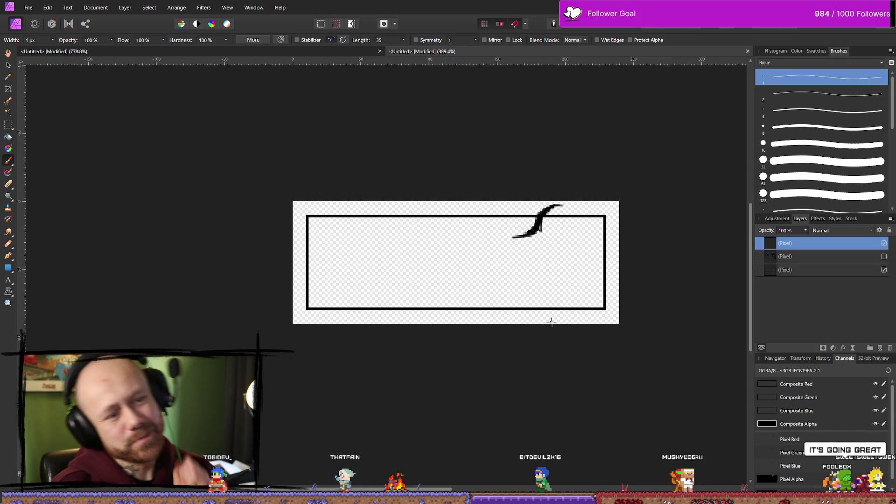
pyautogui.press('e')
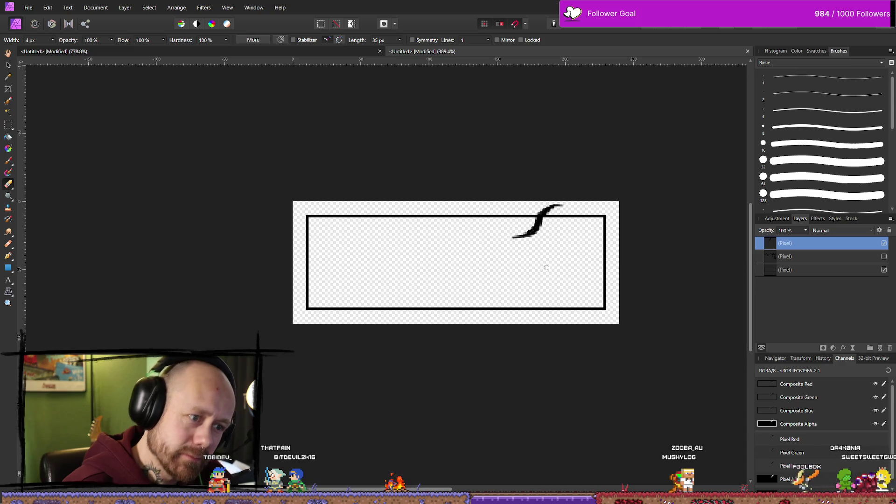
pyautogui.press('b')
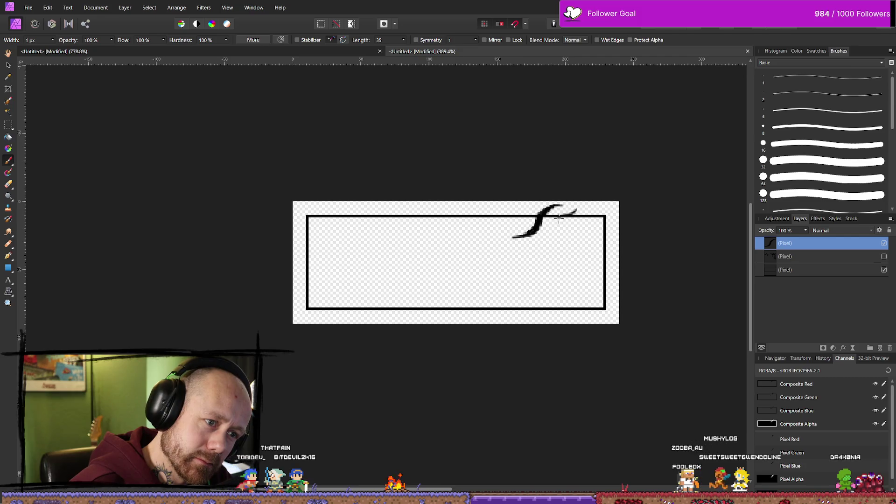
pyautogui.moveTo(573, 209); pyautogui.dragTo(553, 216)
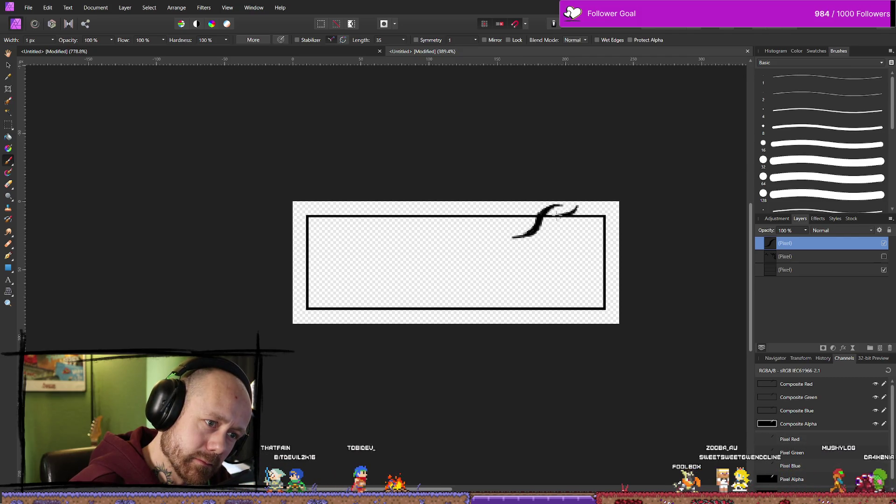
pyautogui.moveTo(567, 223); pyautogui.dragTo(578, 236)
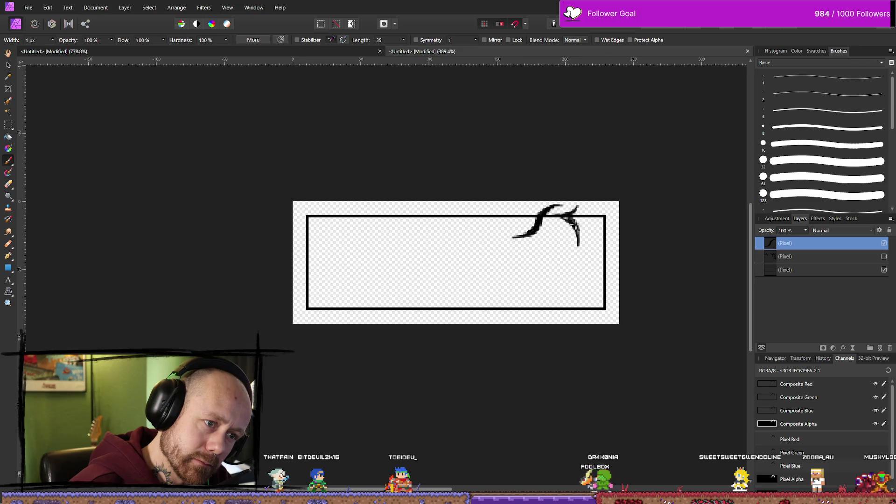
pyautogui.scroll(5, 536, 243)
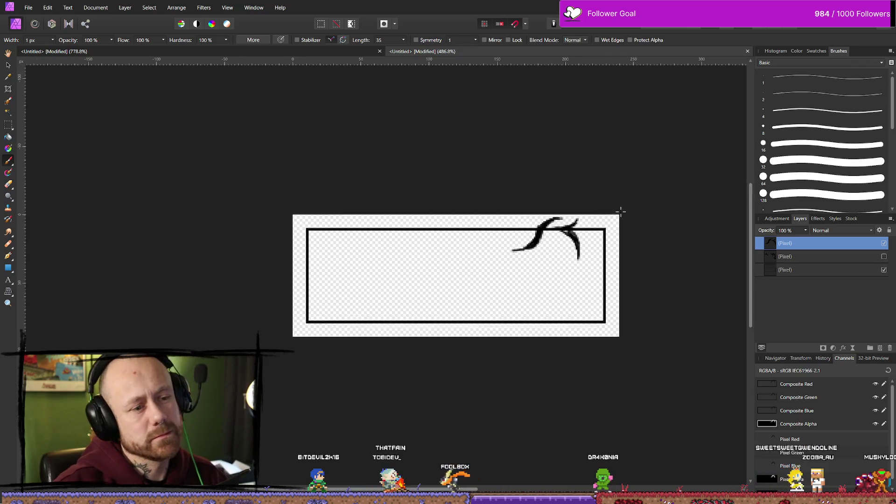
pyautogui.scroll(-3, 535, 244)
pyautogui.scroll(1, 540, 234)
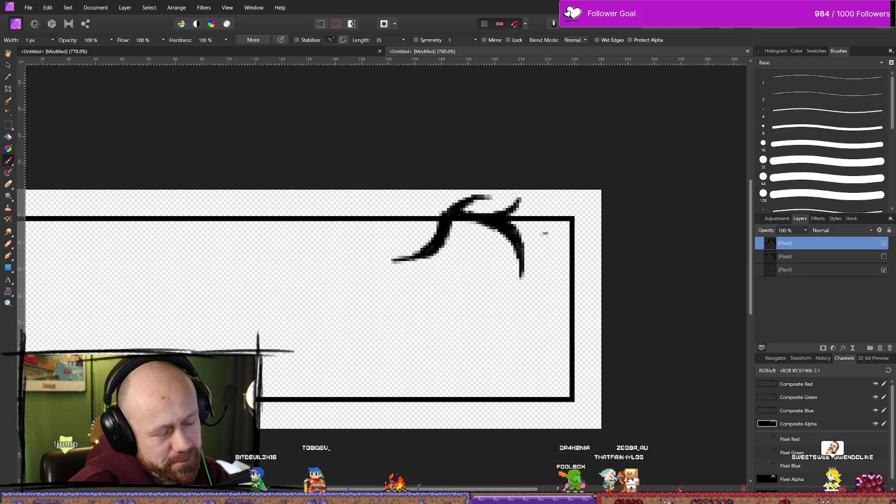
# Curl short thin branches off the vine's right arm toward the top-right corner
pyautogui.moveTo(518, 233); pyautogui.dragTo(541, 226)
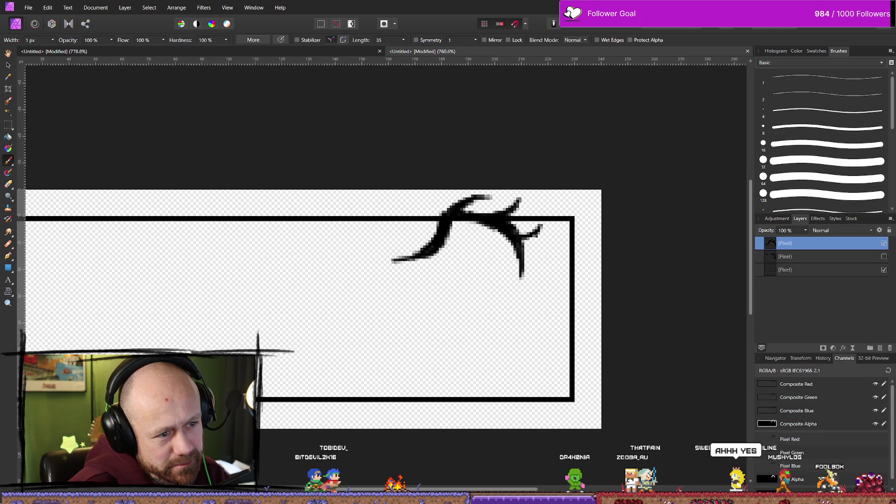
pyautogui.moveTo(523, 227); pyautogui.dragTo(577, 202)
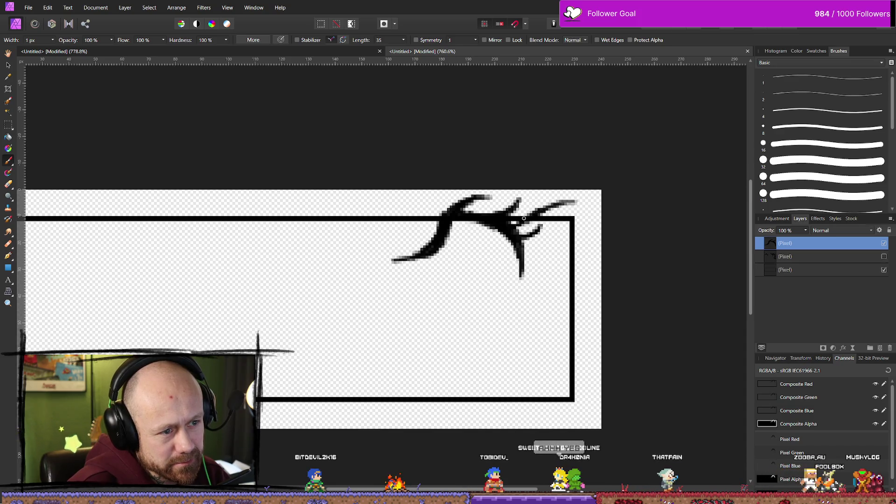
pyautogui.moveTo(509, 220); pyautogui.dragTo(553, 207)
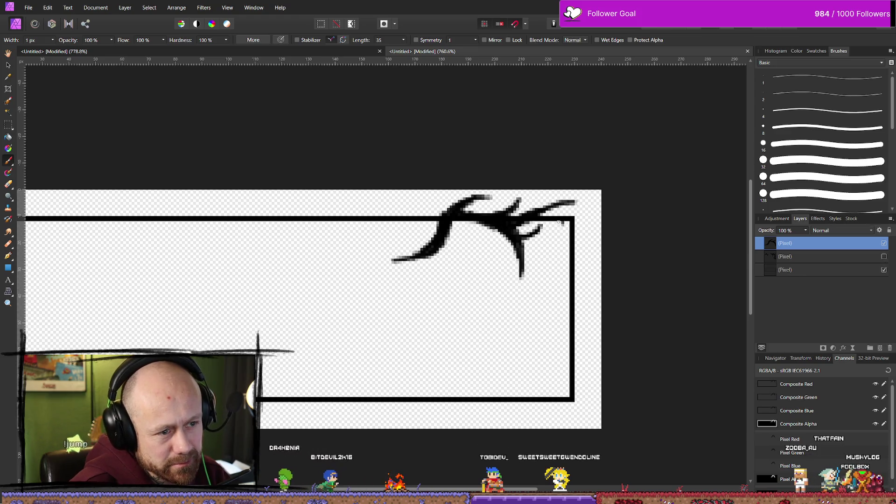
pyautogui.moveTo(558, 223); pyautogui.dragTo(543, 237)
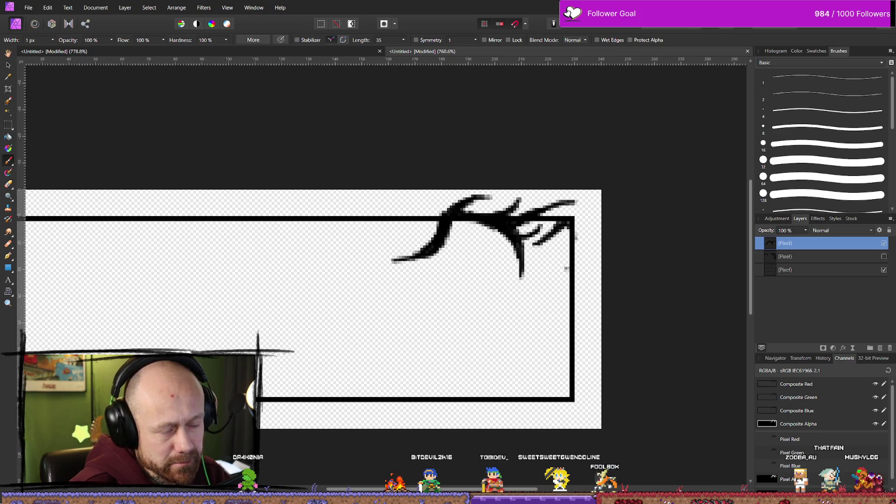
pyautogui.hotkey('ctrl', 'z')
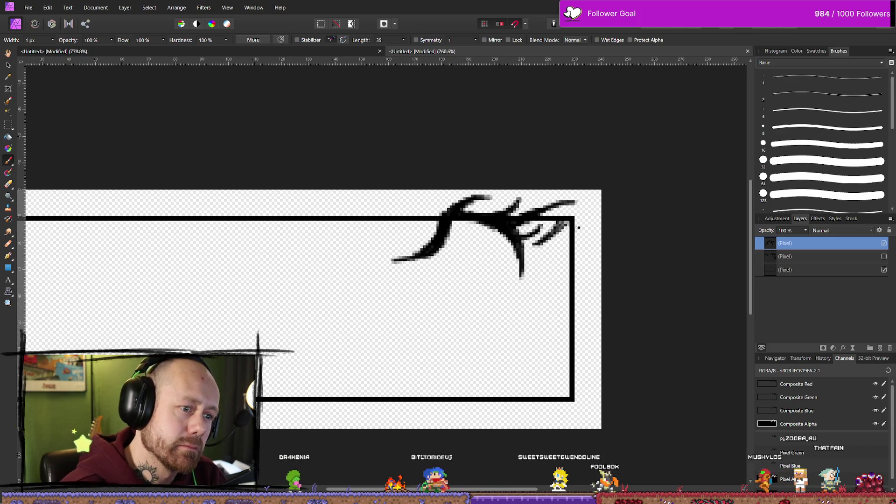
# Add curved tendrils over the top-right corner and a branch curving down below it
pyautogui.moveTo(566, 228); pyautogui.dragTo(538, 244)
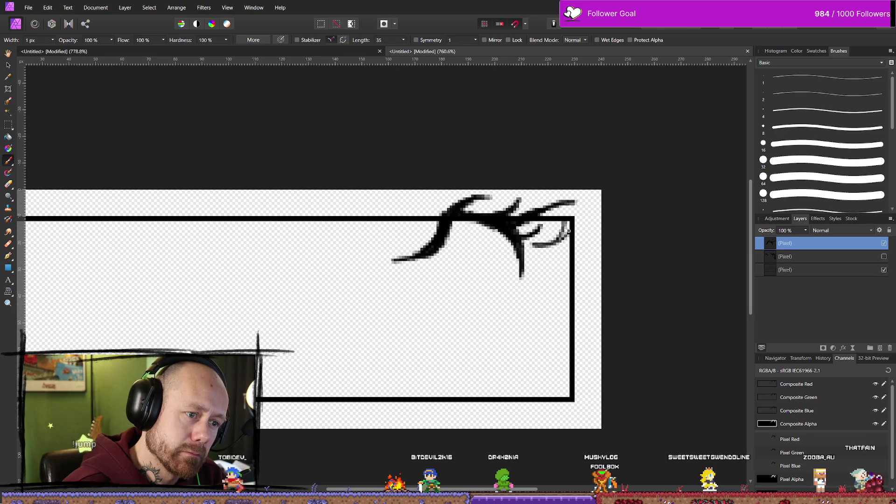
pyautogui.moveTo(538, 245); pyautogui.dragTo(569, 222)
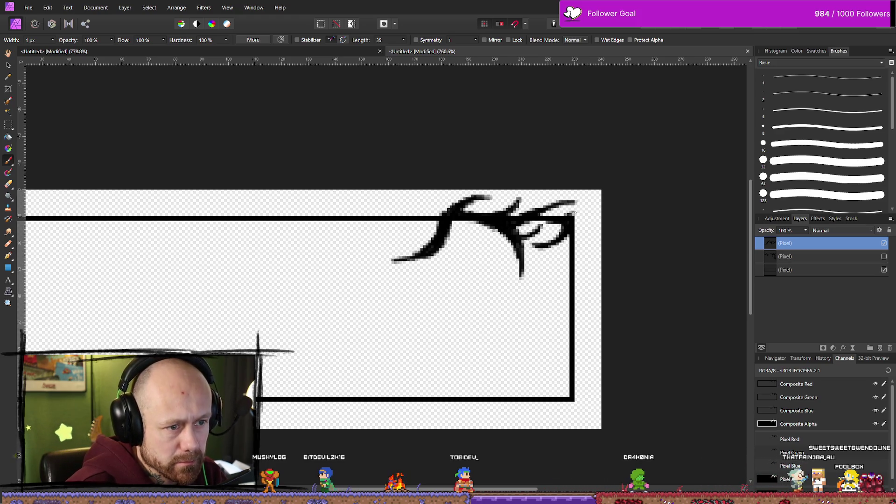
pyautogui.moveTo(588, 215); pyautogui.dragTo(573, 214)
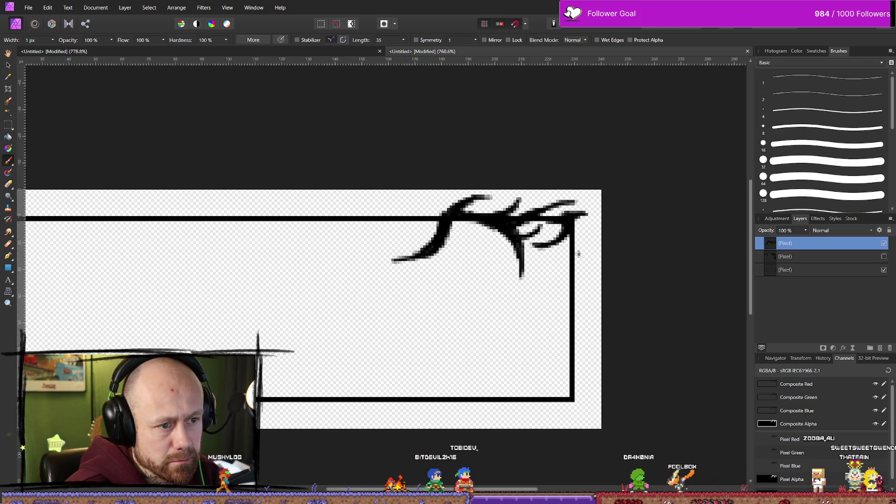
pyautogui.moveTo(576, 245); pyautogui.dragTo(592, 207)
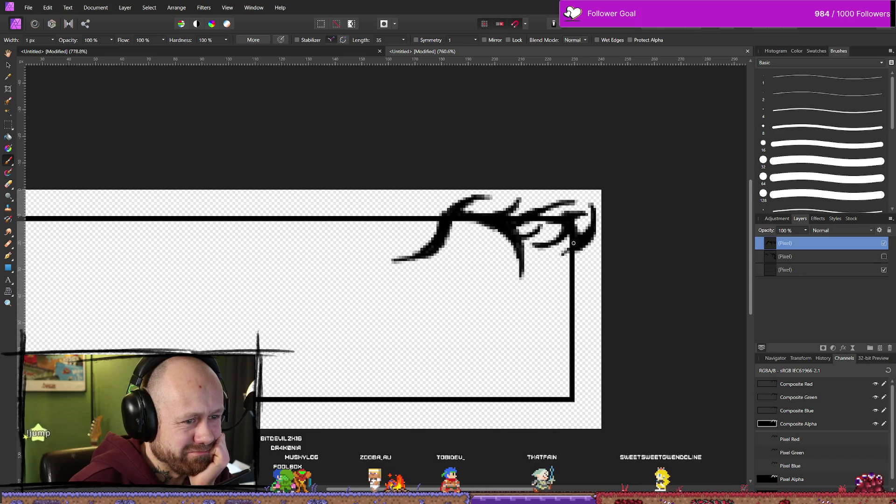
pyautogui.moveTo(566, 252); pyautogui.dragTo(552, 286)
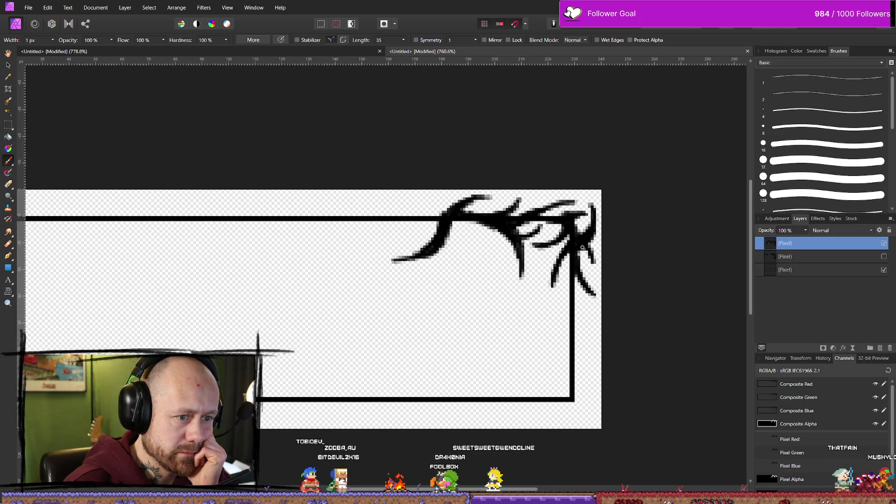
# Paint tapered tendrils down the right border, ending in curls over the bottom-right corner
pyautogui.click(568, 301)
pyautogui.moveTo(570, 294)
pyautogui.mouseDown()
pyautogui.moveTo(545, 304)
pyautogui.moveTo(573, 300)
pyautogui.moveTo(570, 318)
pyautogui.mouseUp()
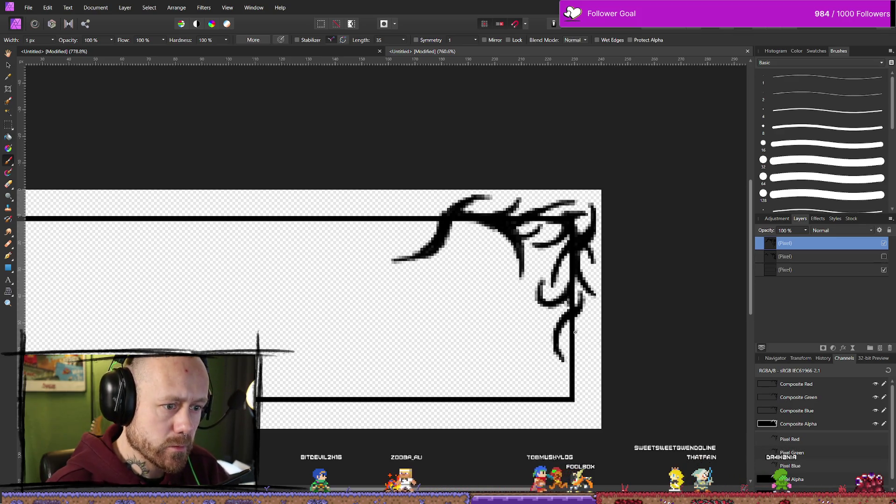
pyautogui.moveTo(573, 316)
pyautogui.mouseDown()
pyautogui.moveTo(585, 353)
pyautogui.moveTo(568, 390)
pyautogui.mouseUp()
pyautogui.moveTo(579, 422); pyautogui.dragTo(584, 425)
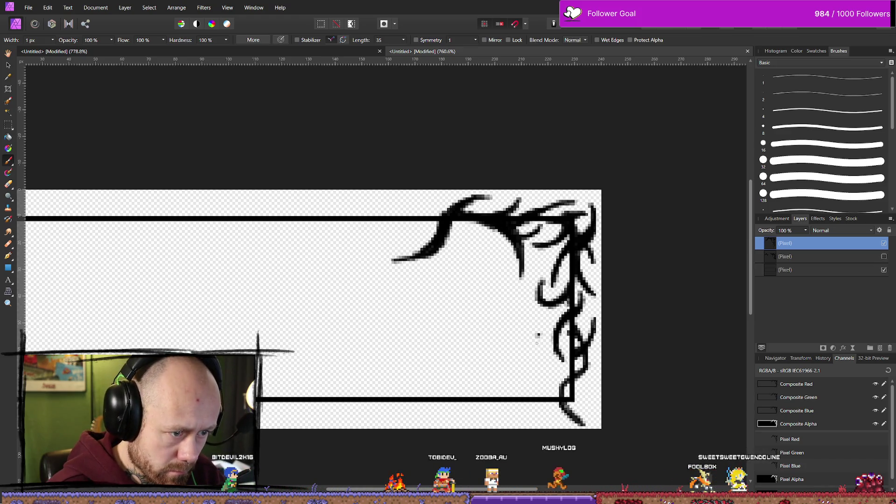
pyautogui.moveTo(538, 335); pyautogui.dragTo(562, 380)
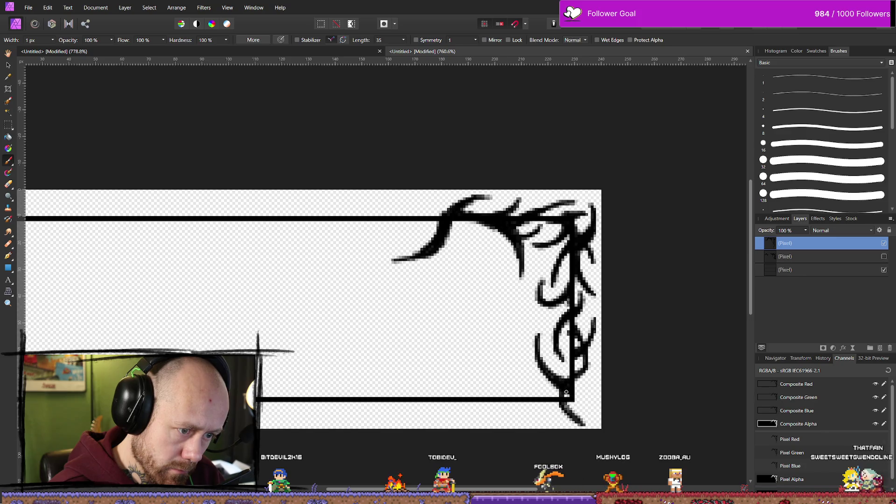
pyautogui.moveTo(562, 384); pyautogui.dragTo(587, 407)
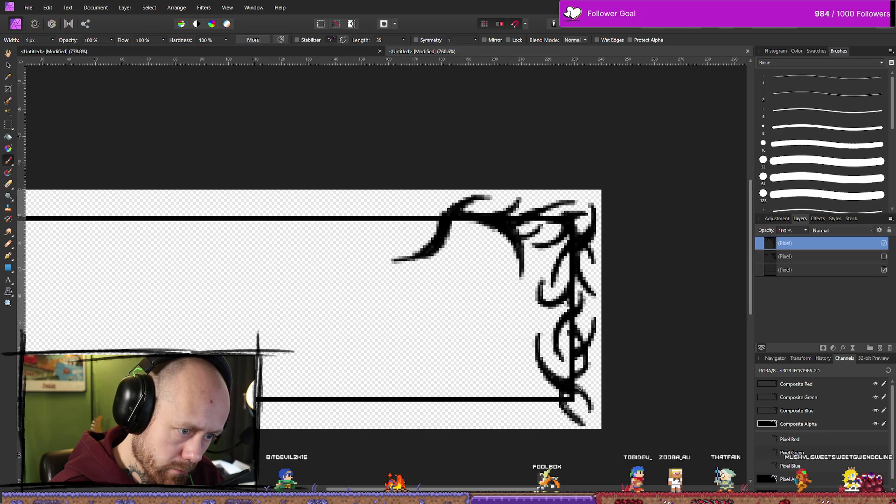
pyautogui.scroll(-15, 565, 384)
pyautogui.scroll(5, 563, 383)
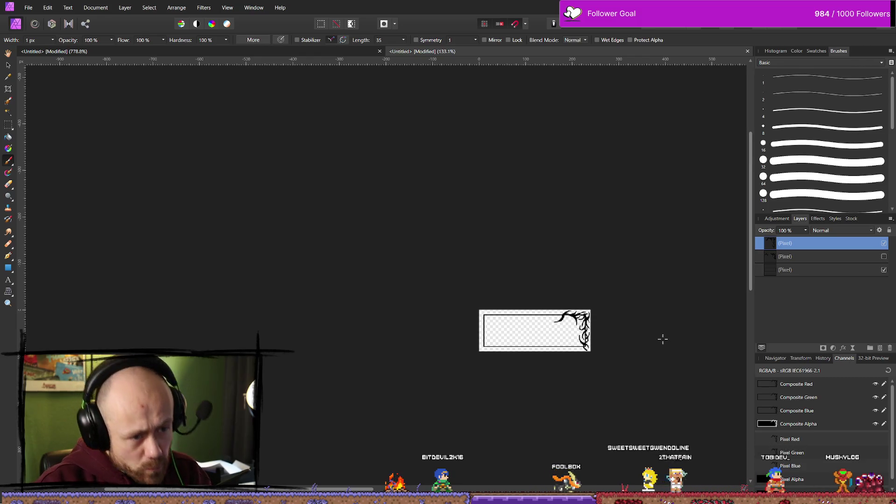
pyautogui.scroll(1, 661, 340)
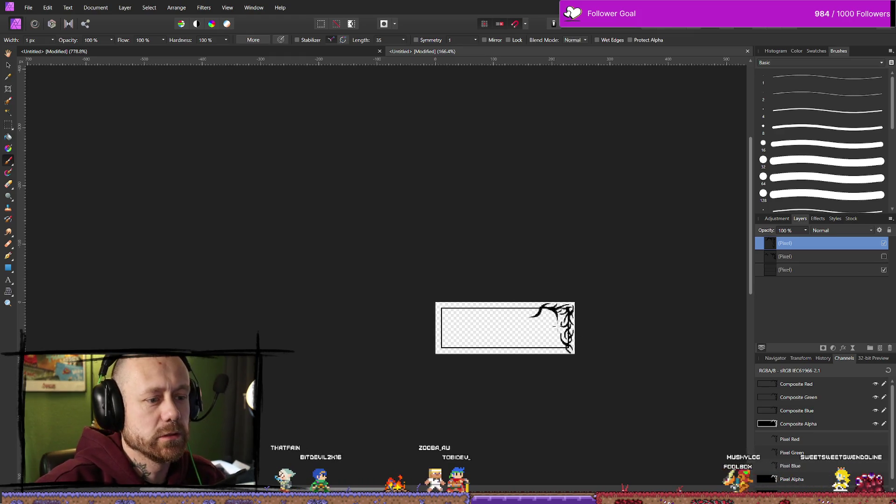
pyautogui.hscroll(-3, 607, 324)
pyautogui.hscroll(2, 656, 323)
pyautogui.scroll(5, 607, 326)
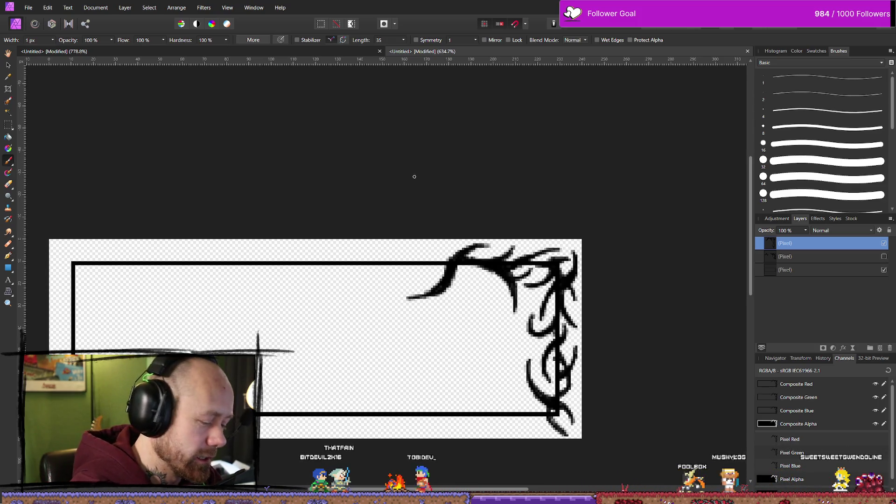
pyautogui.press('e')
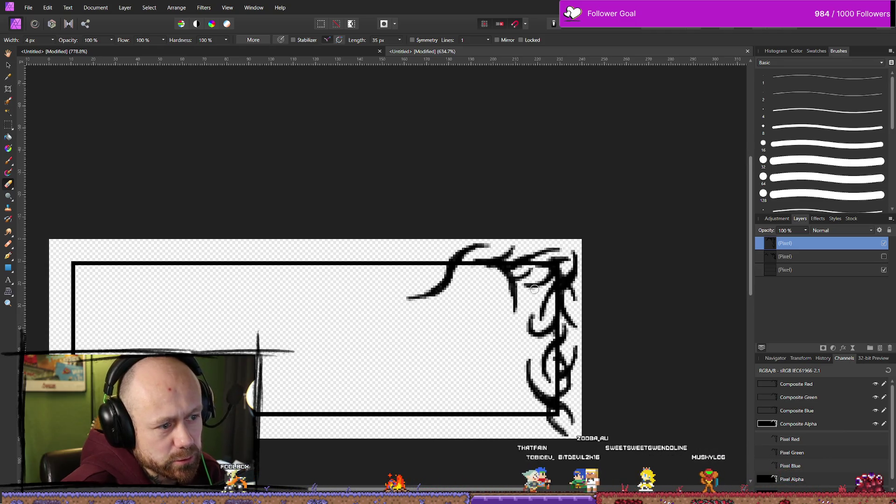
pyautogui.press('b')
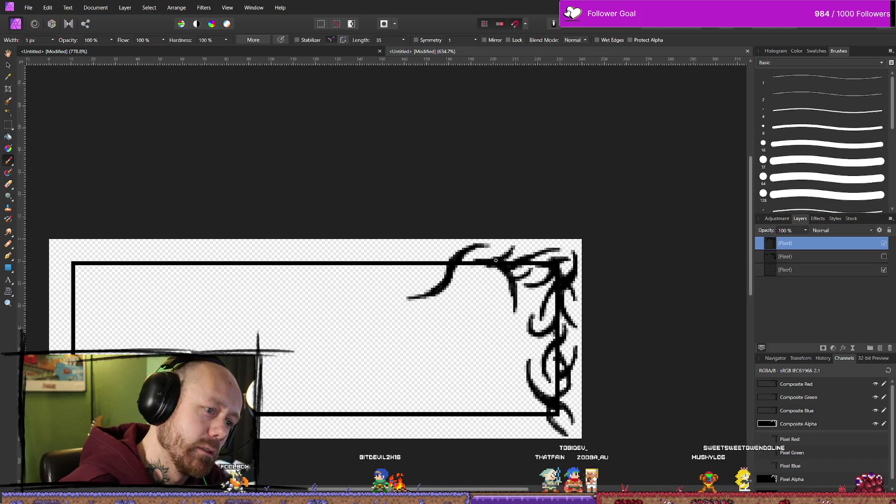
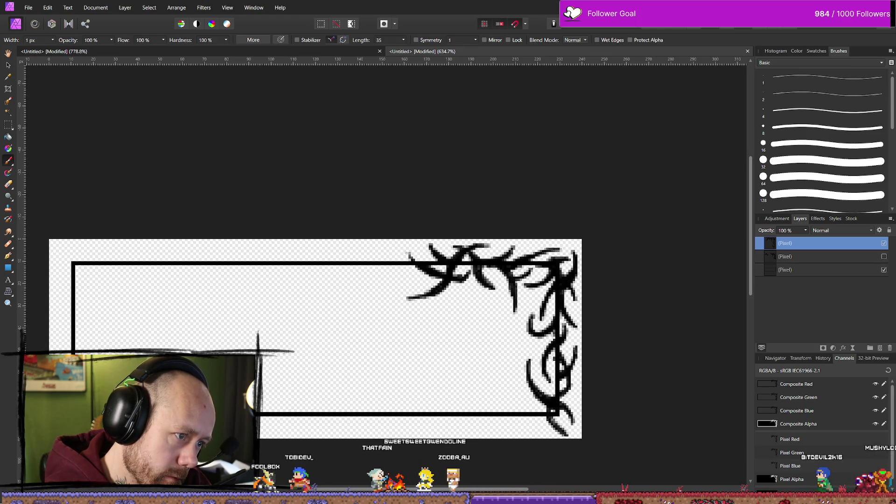
# Add a few short black thorn marks at the vine's left end with the 1 px brush
pyautogui.moveTo(387, 246); pyautogui.dragTo(397, 246)
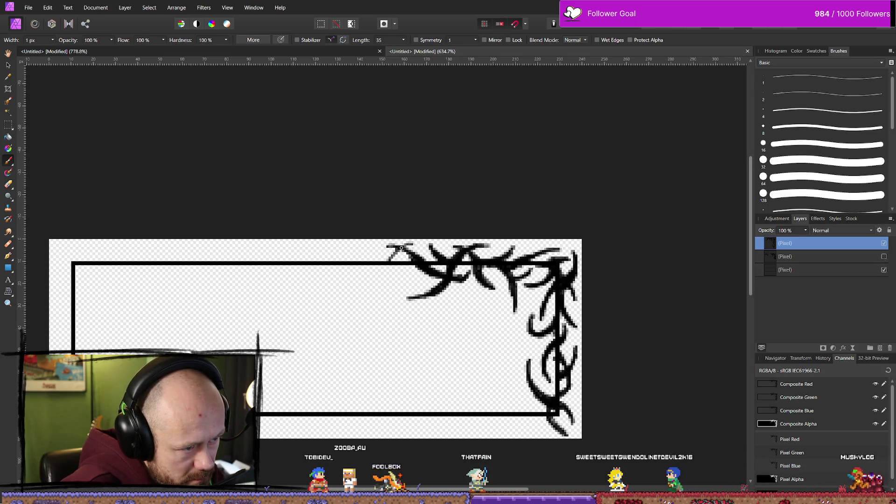
pyautogui.moveTo(390, 259); pyautogui.dragTo(402, 247)
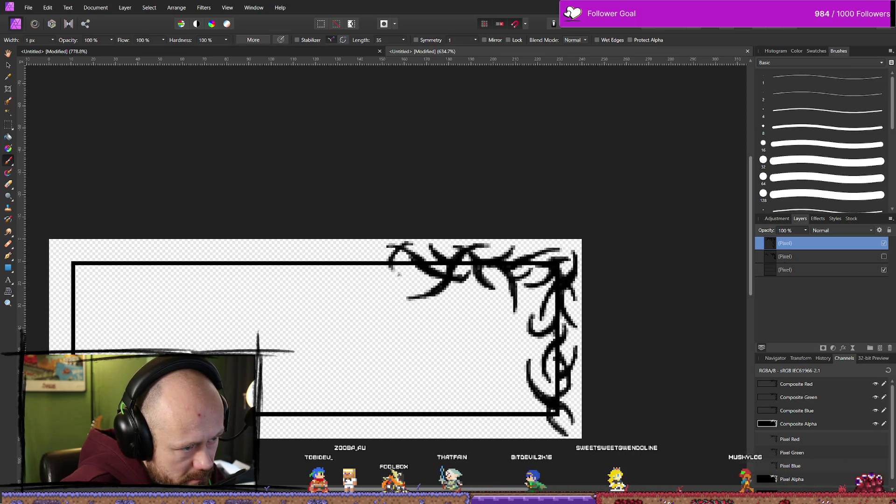
pyautogui.moveTo(399, 274); pyautogui.dragTo(395, 276)
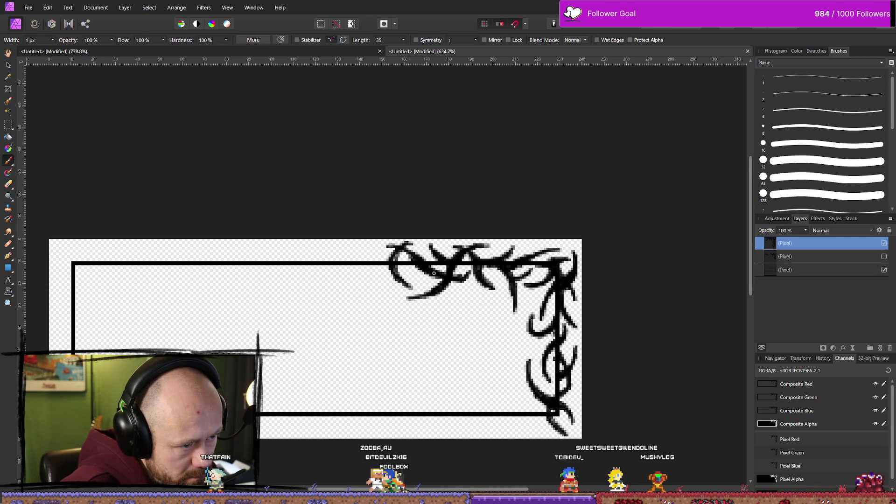
pyautogui.press('e')
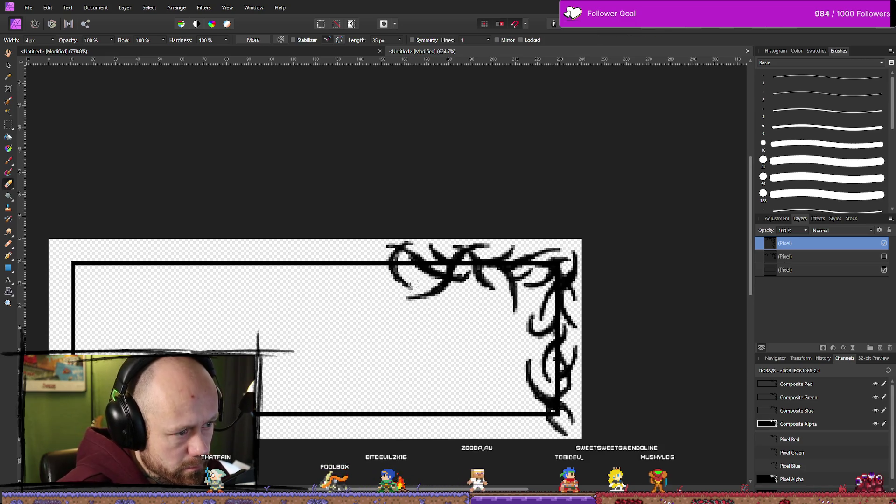
pyautogui.press('b')
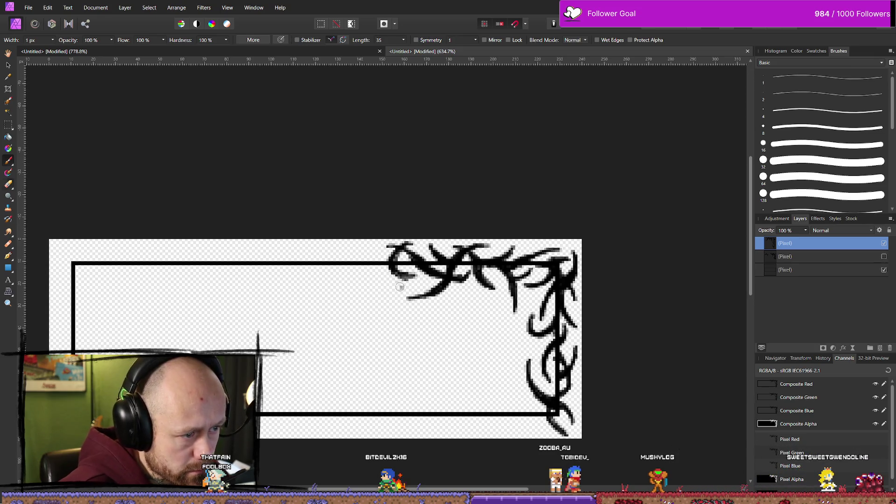
pyautogui.press('e')
pyautogui.press('b')
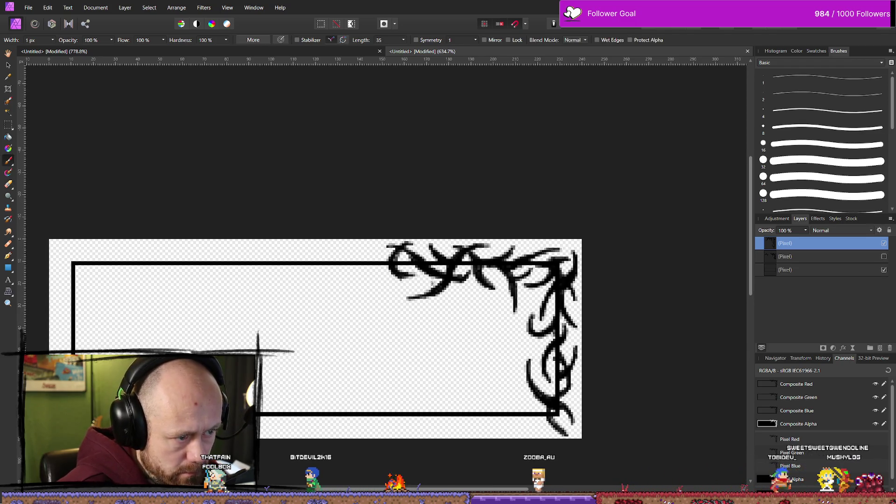
pyautogui.scroll(-5, 434, 224)
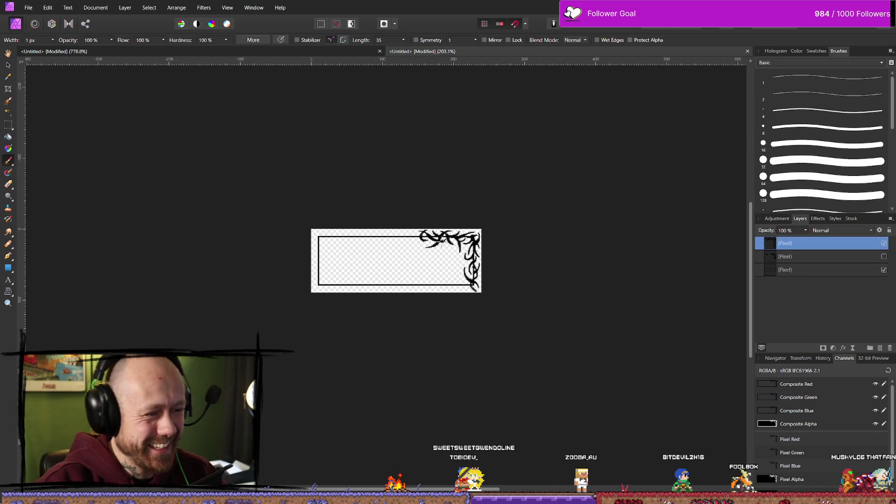
# Thicken the left tendril along the top bar and paint a hooked thorn beside it
pyautogui.scroll(5, 413, 258)
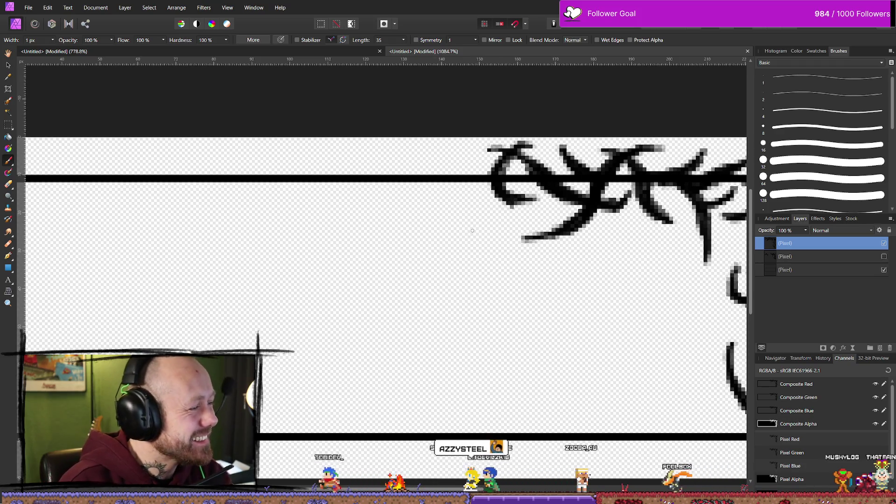
pyautogui.press('e')
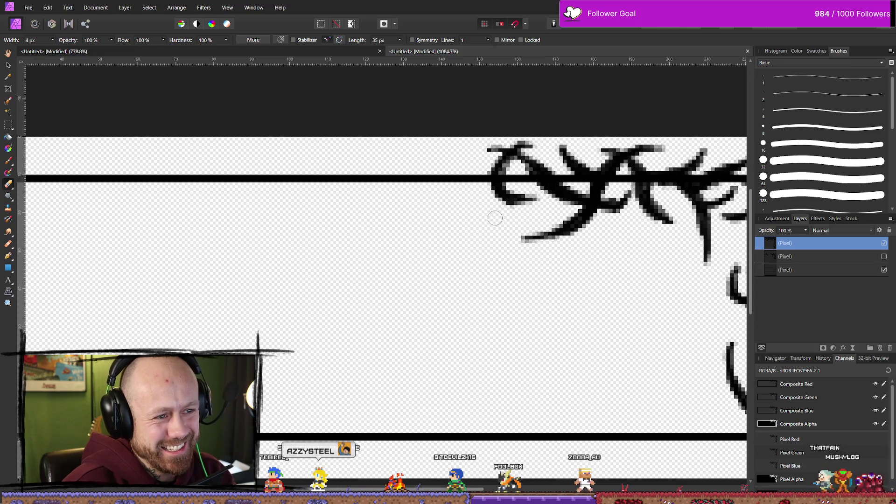
pyautogui.press('b')
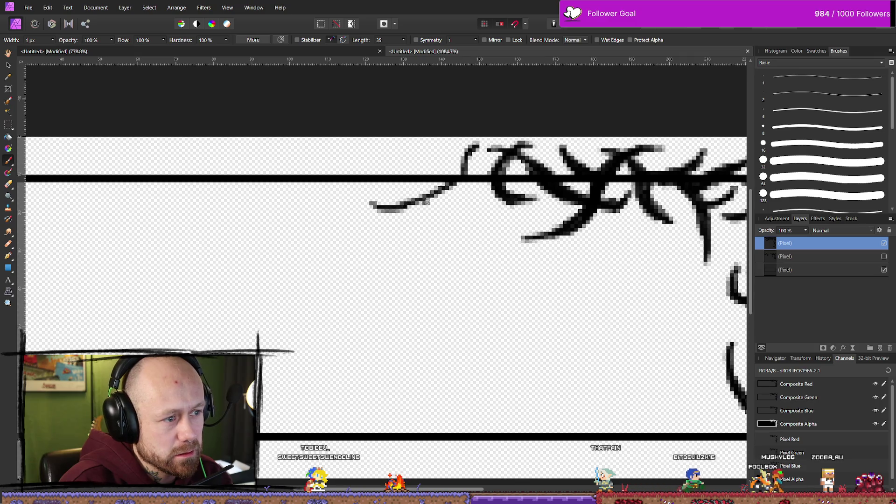
pyautogui.moveTo(369, 204); pyautogui.dragTo(467, 183)
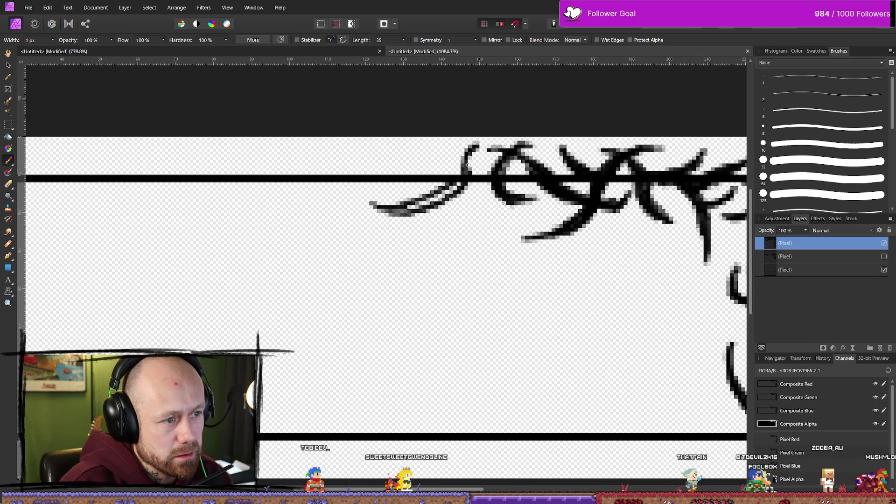
pyautogui.moveTo(474, 148)
pyautogui.mouseDown()
pyautogui.moveTo(452, 181)
pyautogui.moveTo(386, 207)
pyautogui.mouseUp()
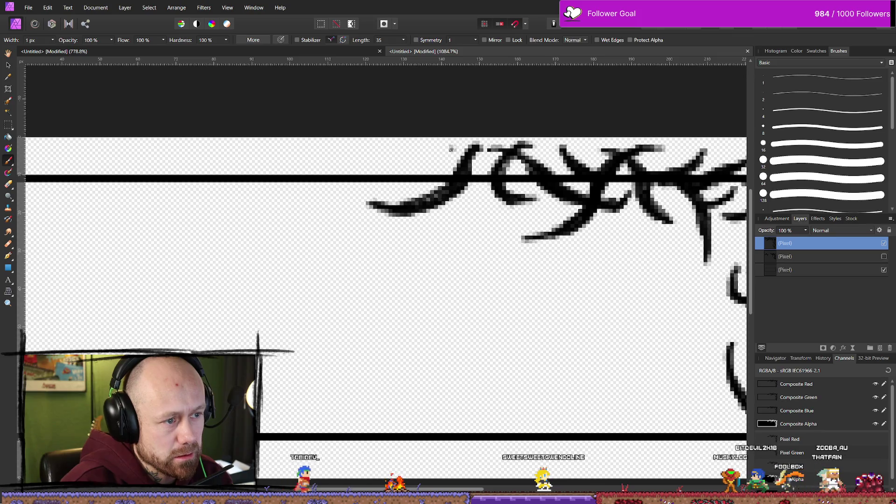
pyautogui.moveTo(389, 150); pyautogui.dragTo(414, 184)
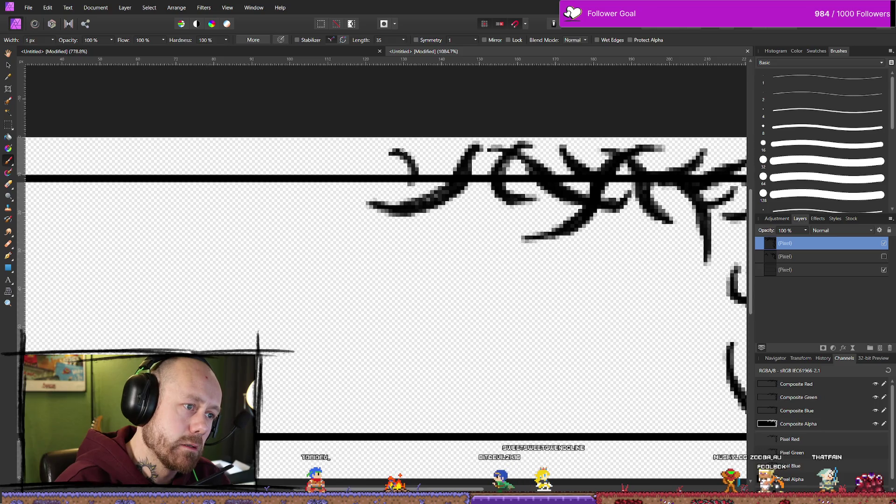
pyautogui.moveTo(402, 150); pyautogui.dragTo(425, 199)
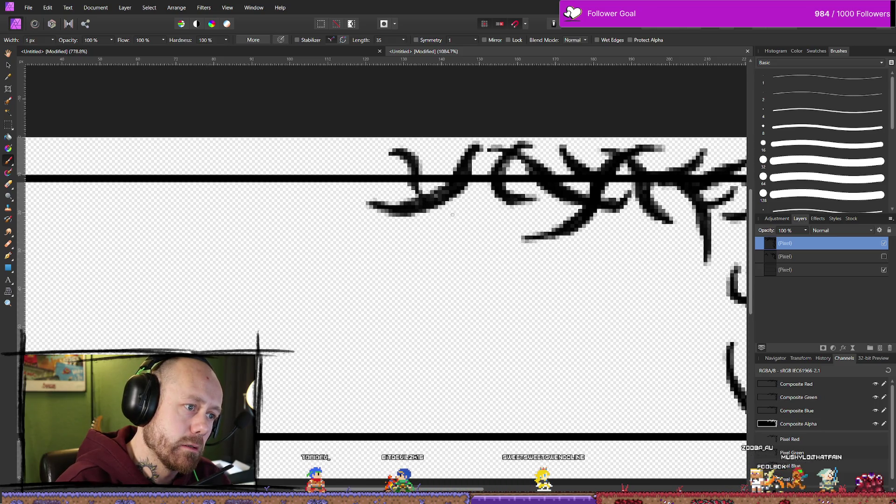
pyautogui.moveTo(436, 173); pyautogui.dragTo(447, 154)
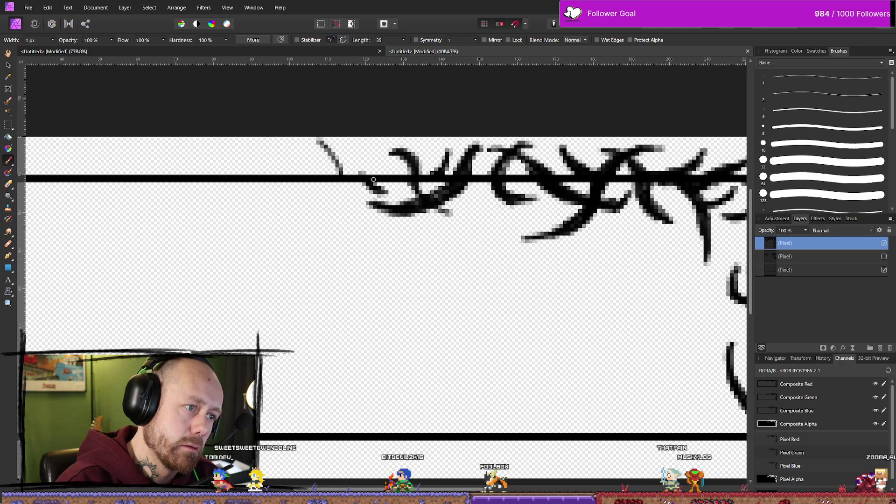
pyautogui.hotkey('ctrl', 'z')
# Extend the curving thorns further left, ending the vine in a bold curled tendril tip
pyautogui.moveTo(344, 173); pyautogui.dragTo(380, 152)
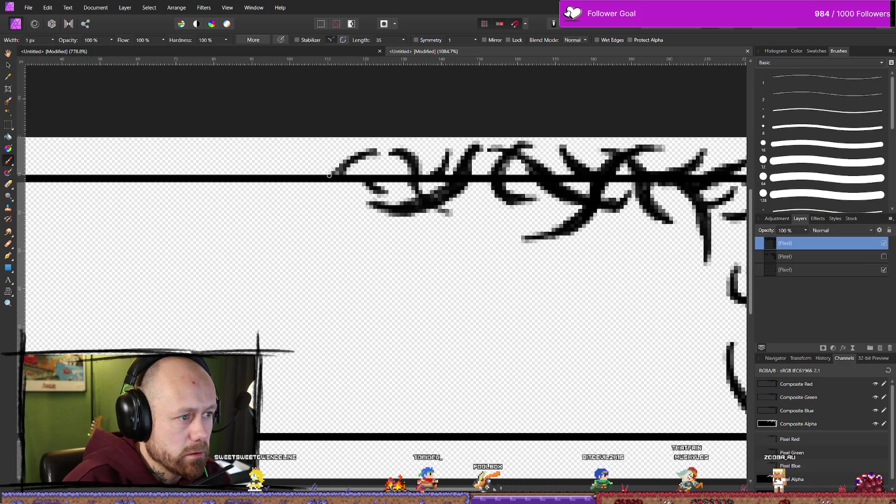
pyautogui.hotkey('ctrl', 'z')
pyautogui.moveTo(320, 175); pyautogui.dragTo(379, 151)
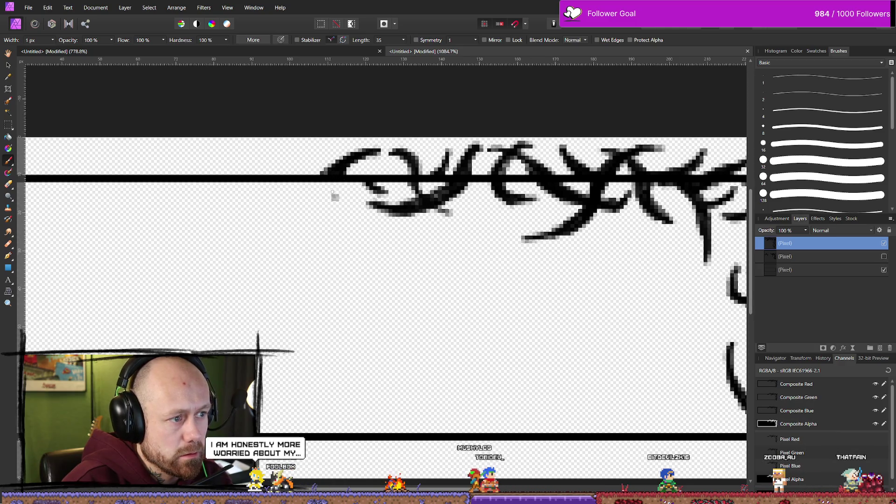
pyautogui.moveTo(354, 181); pyautogui.dragTo(319, 208)
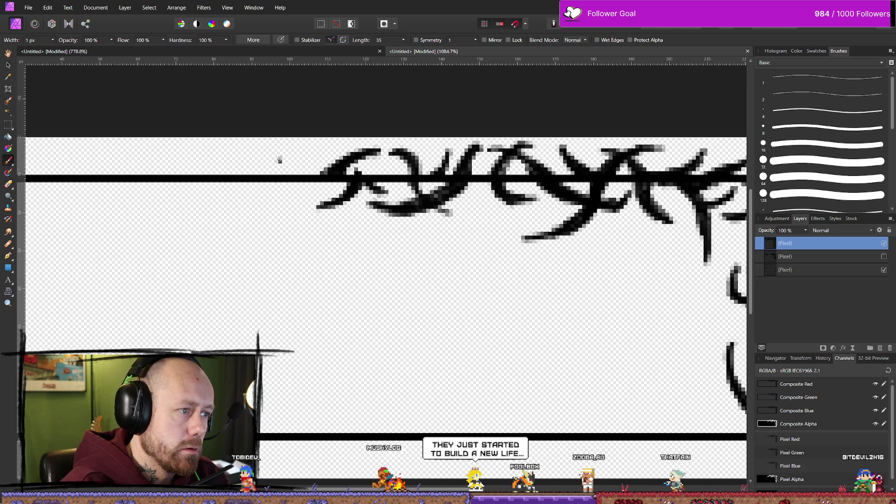
pyautogui.moveTo(262, 154)
pyautogui.mouseDown()
pyautogui.moveTo(343, 222)
pyautogui.moveTo(355, 218)
pyautogui.mouseUp()
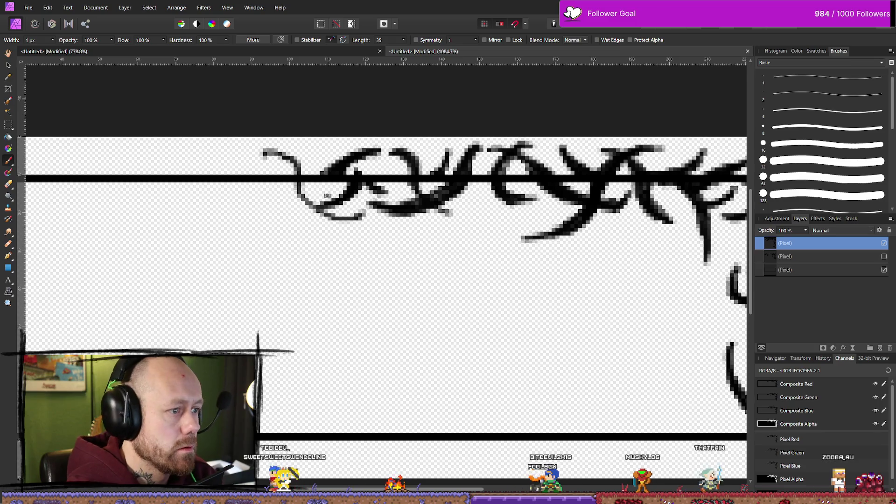
pyautogui.hotkey('ctrl', 'z')
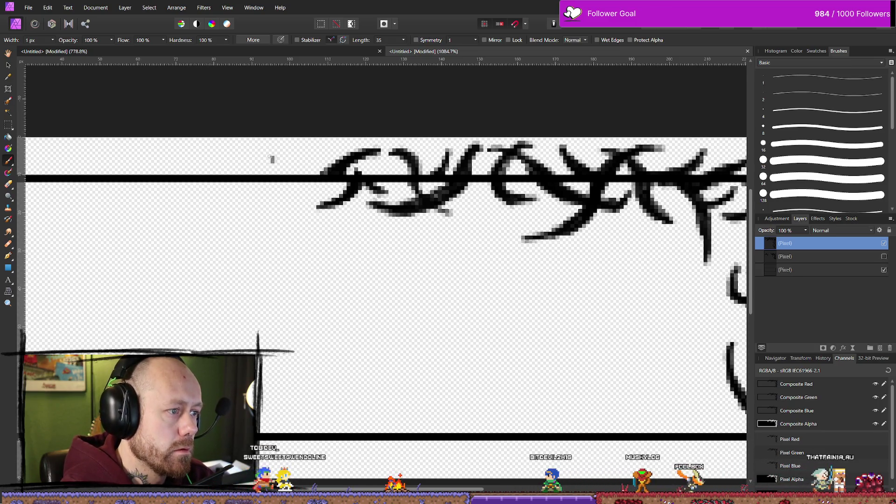
pyautogui.moveTo(263, 159); pyautogui.dragTo(311, 190)
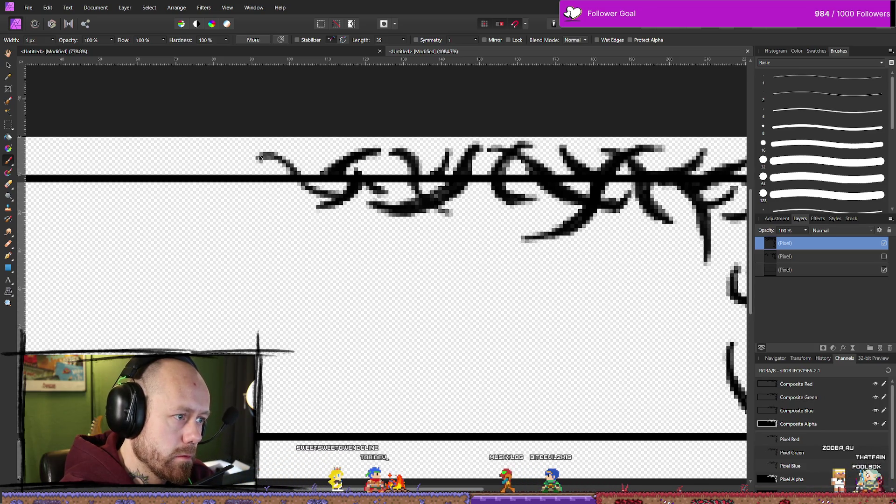
pyautogui.moveTo(253, 161); pyautogui.dragTo(316, 193)
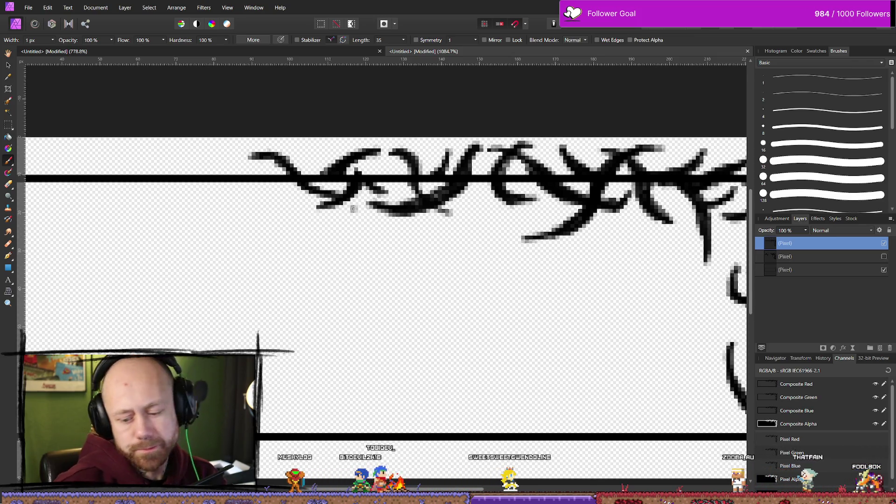
pyautogui.scroll(-5, 353, 208)
pyautogui.scroll(1, 367, 222)
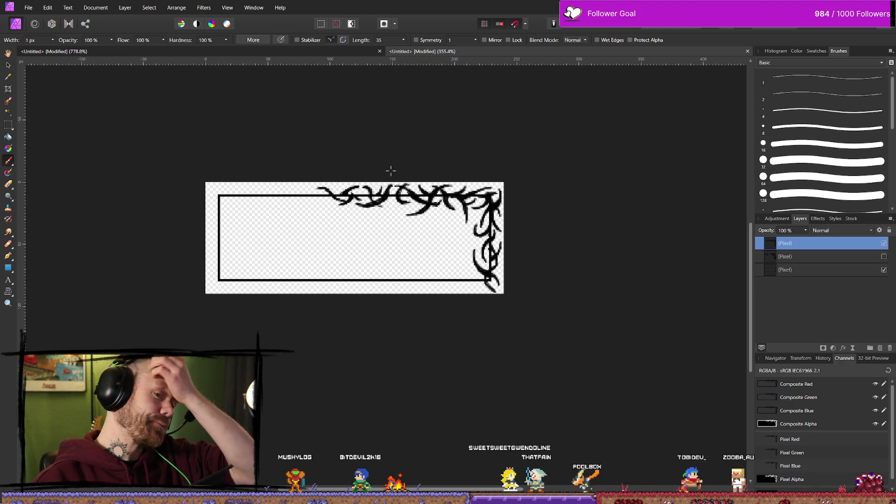
# Toggle the thorn layer's visibility to compare, leaving the vine hidden
pyautogui.click(884, 244)
pyautogui.click(885, 243)
pyautogui.click(884, 244)
pyautogui.click(885, 244)
pyautogui.click(884, 243)
pyautogui.click(885, 244)
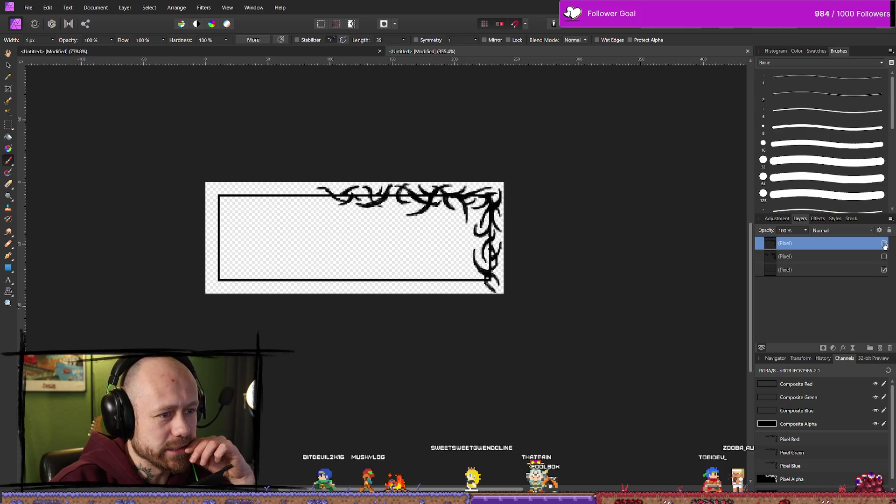
pyautogui.click(885, 243)
# Export the plain frame as a 240 × 90 px PNG
pyautogui.click(26, 5)
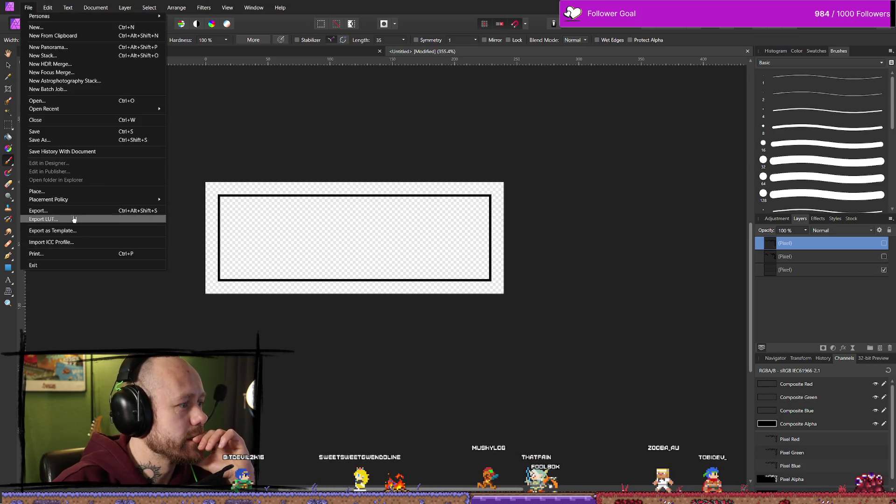
pyautogui.click(39, 211)
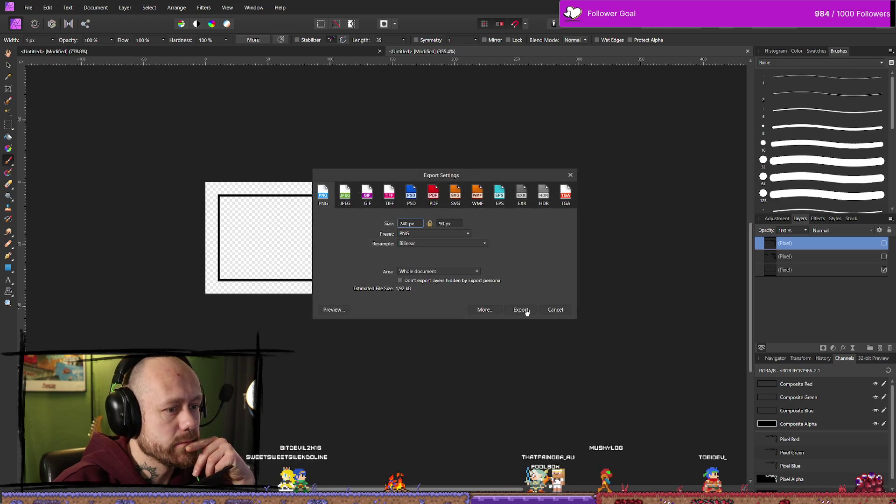
pyautogui.click(526, 312)
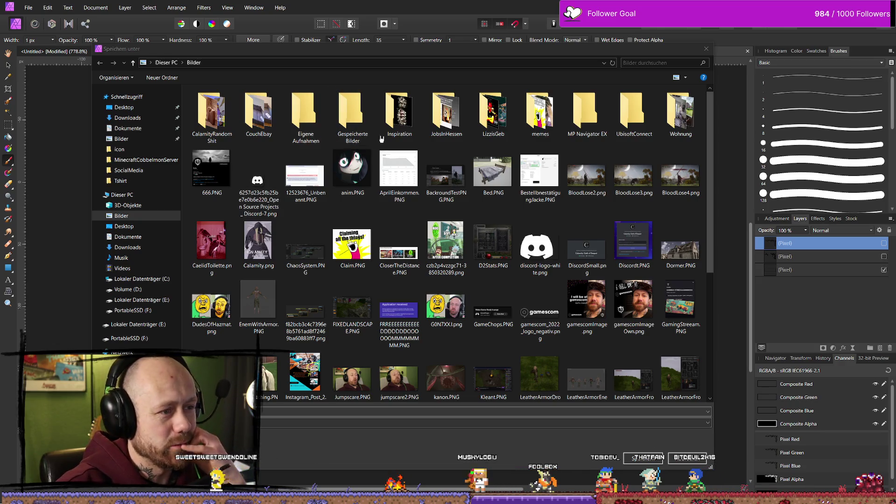
# Save the PNG into the Bloodspill > icon folder on the PortableSSD (F:) drive
pyautogui.click(145, 311)
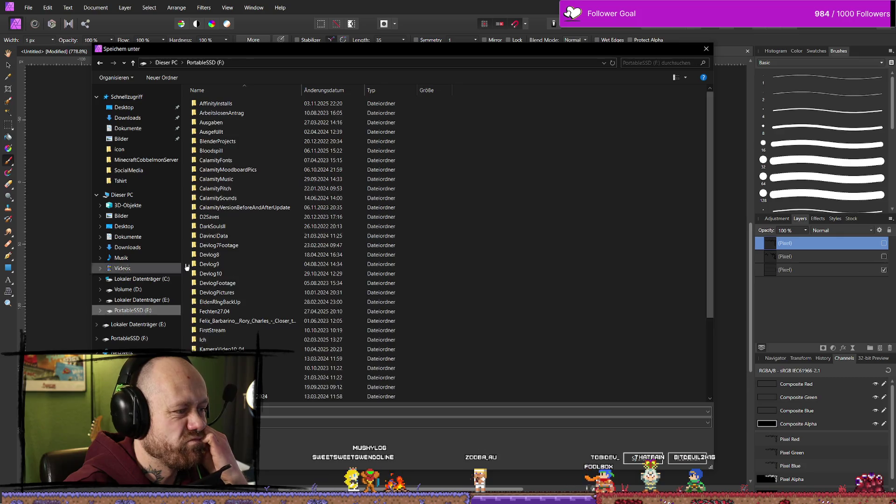
pyautogui.doubleClick(230, 150)
pyautogui.doubleClick(260, 122)
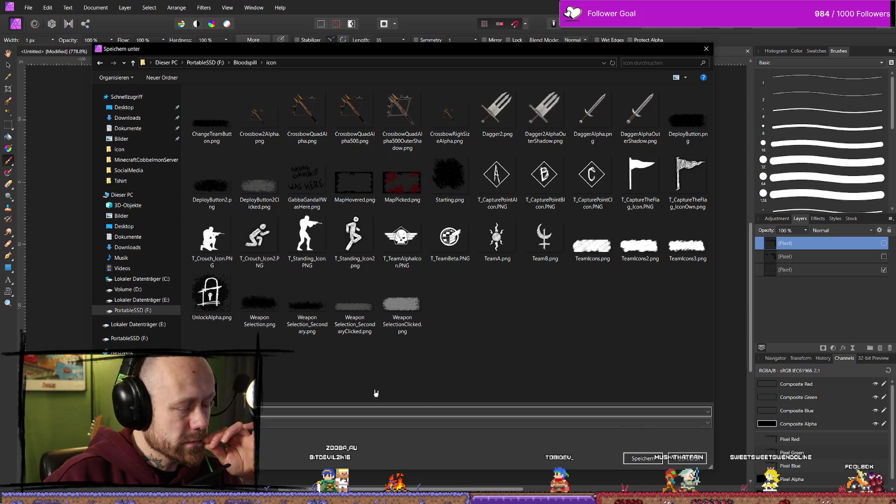
pyautogui.click(641, 459)
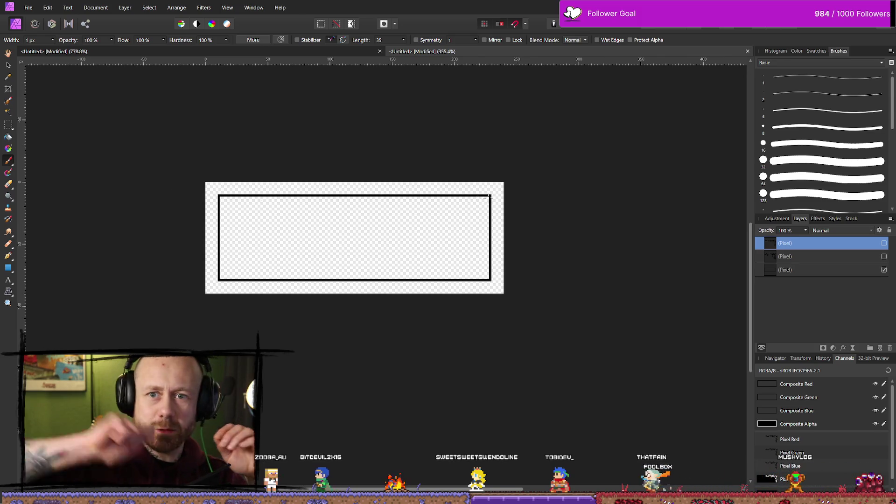
# Make the vine layer visible again, cancel a PNG export, and switch to Unreal
pyautogui.click(884, 244)
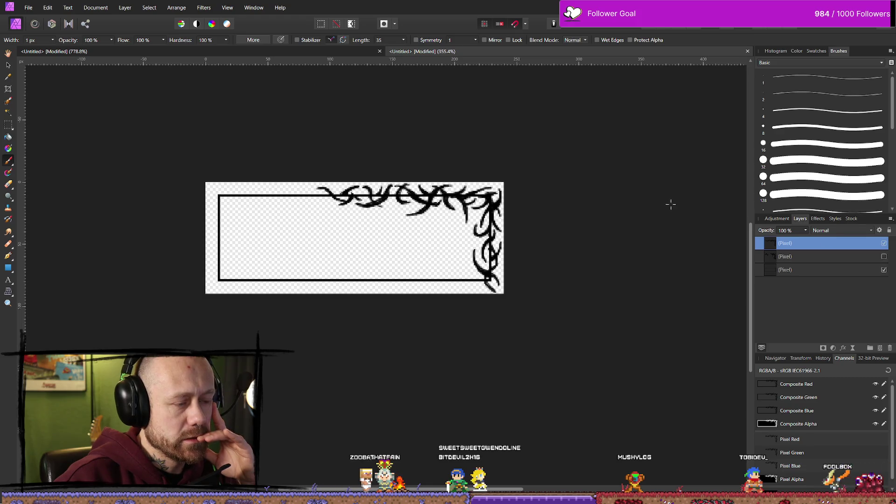
pyautogui.click(28, 7)
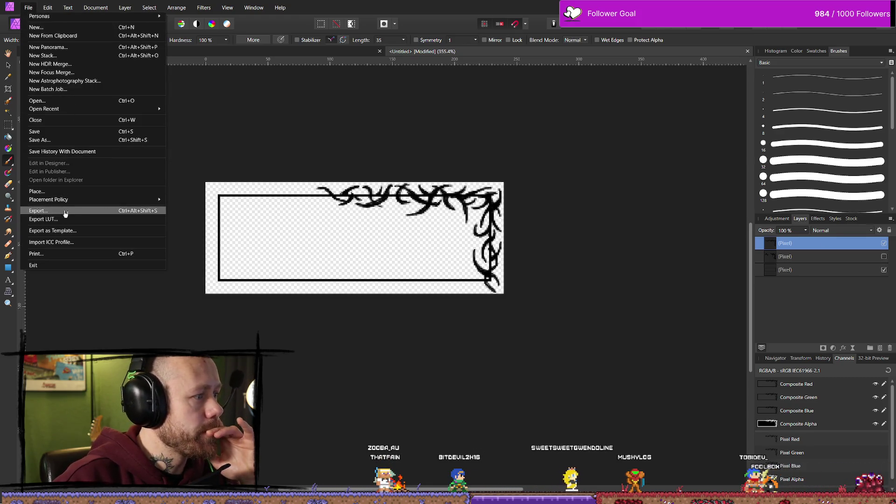
pyautogui.click(60, 213)
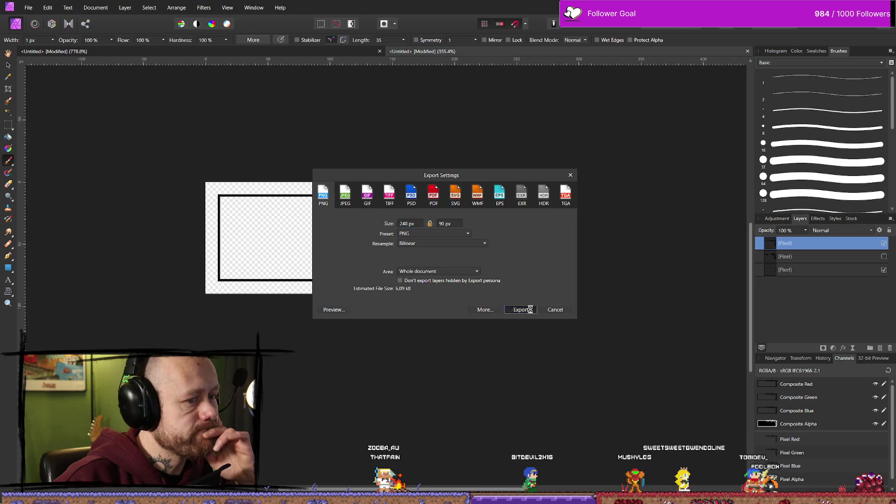
pyautogui.click(522, 309)
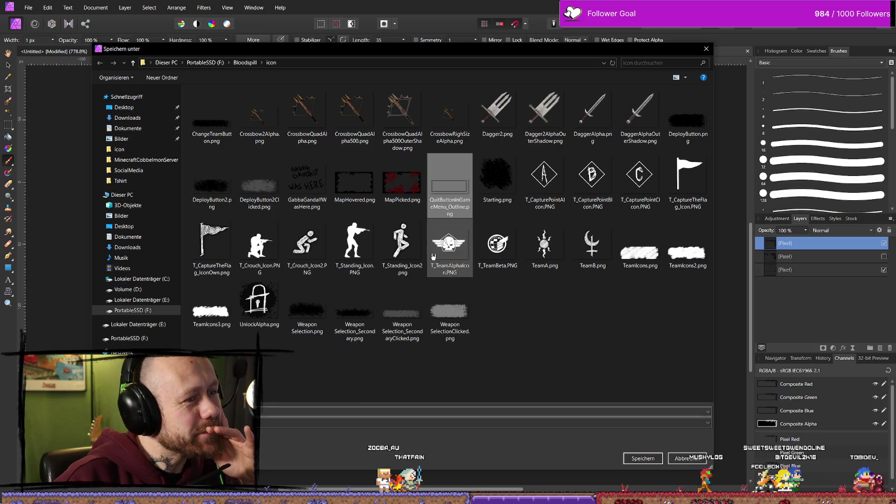
pyautogui.click(264, 410)
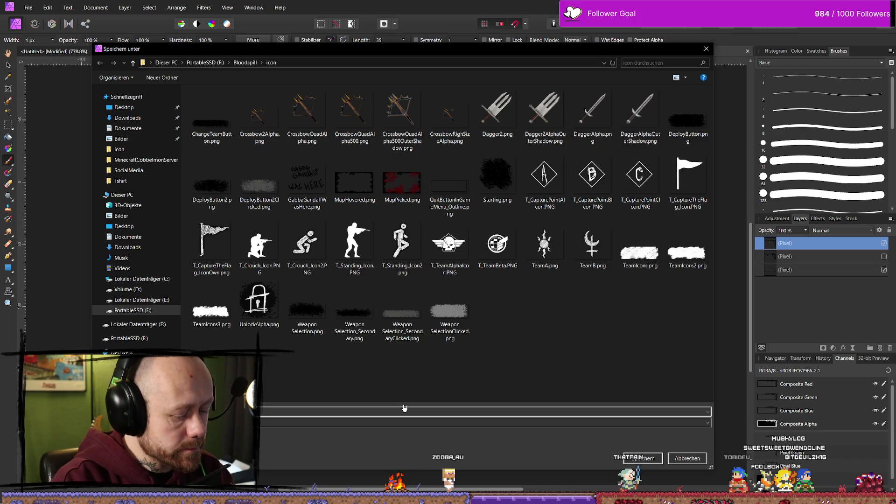
pyautogui.press('Escape')
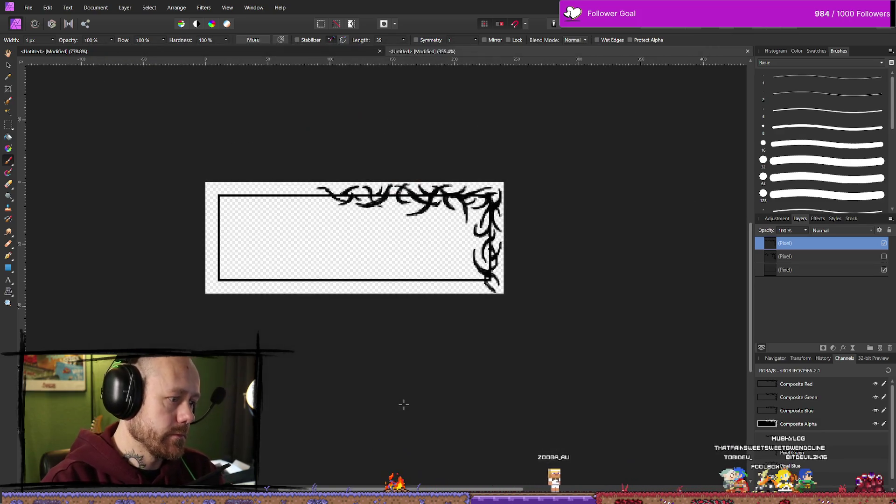
pyautogui.hotkey('alt', 'Tab')
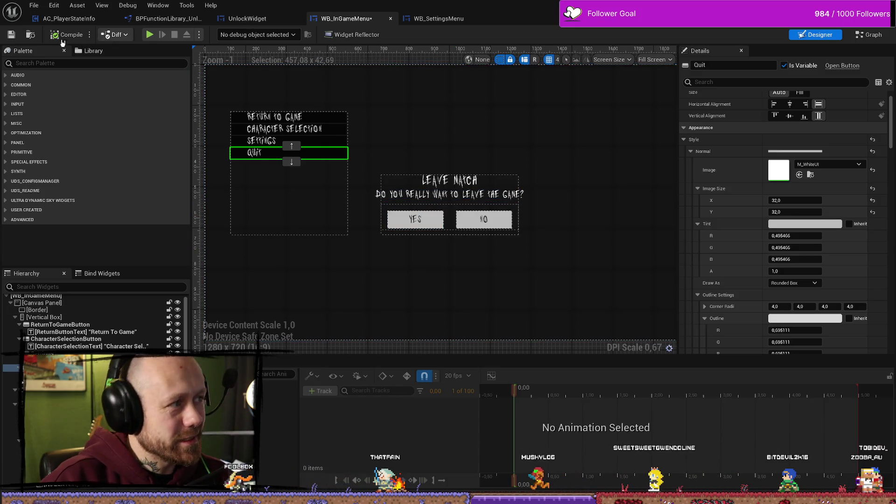
# Compile and save WB_InGameMenu, then select the Leave Match YES button
pyautogui.click(65, 35)
pyautogui.click(19, 36)
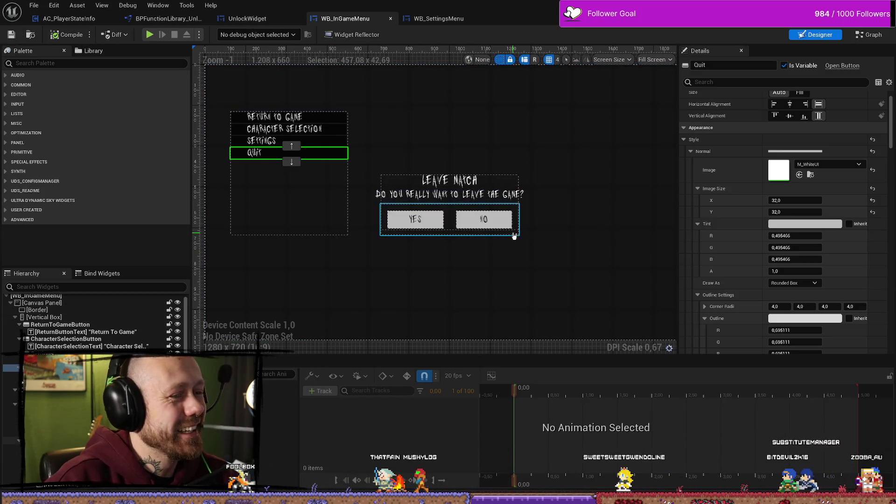
pyautogui.click(439, 223)
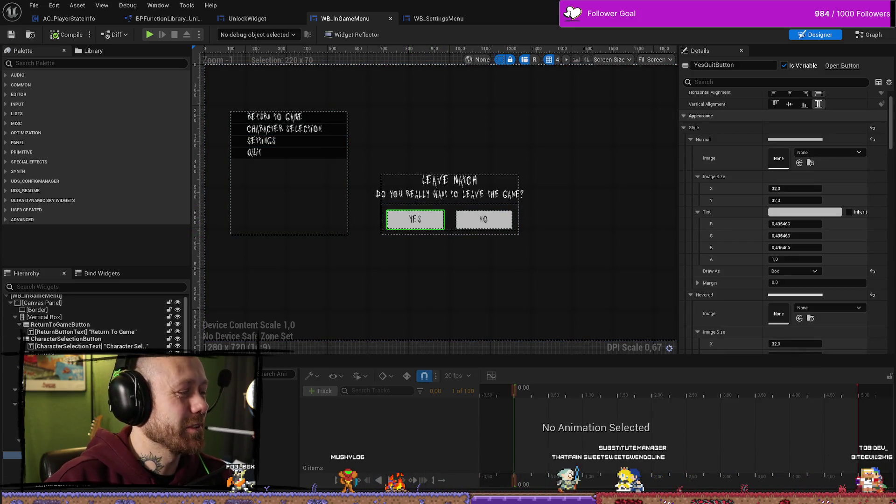
# Glance at the frame artwork, then zoom and recentre the view on the Leave Match dialog
pyautogui.hotkey('alt', 'Tab')
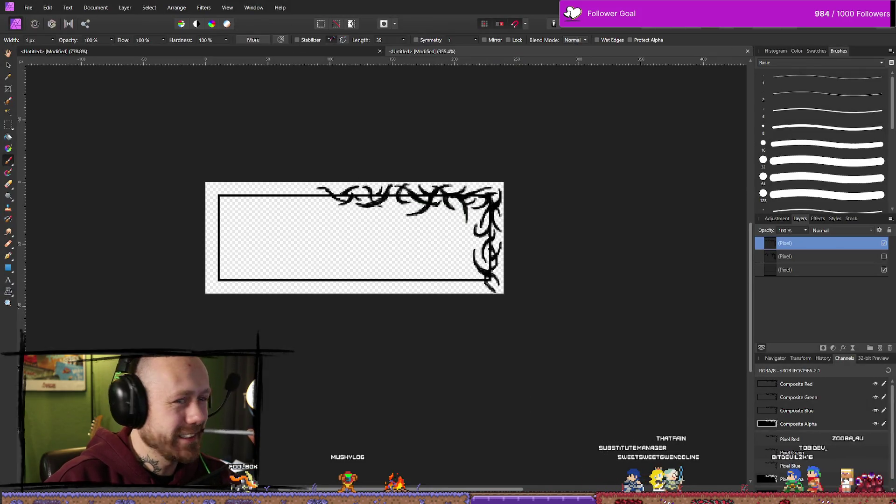
pyautogui.hotkey('alt', 'Tab')
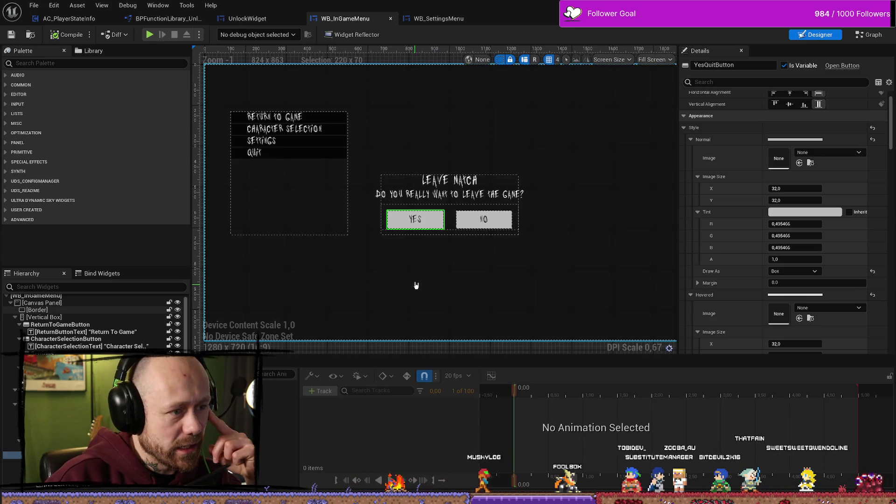
pyautogui.scroll(4, 451, 239)
pyautogui.scroll(-3, 420, 213)
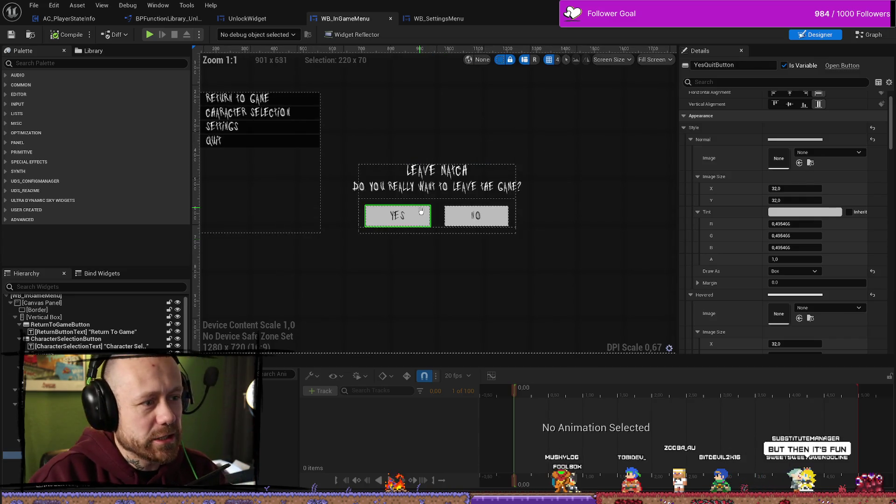
pyautogui.scroll(2, 420, 213)
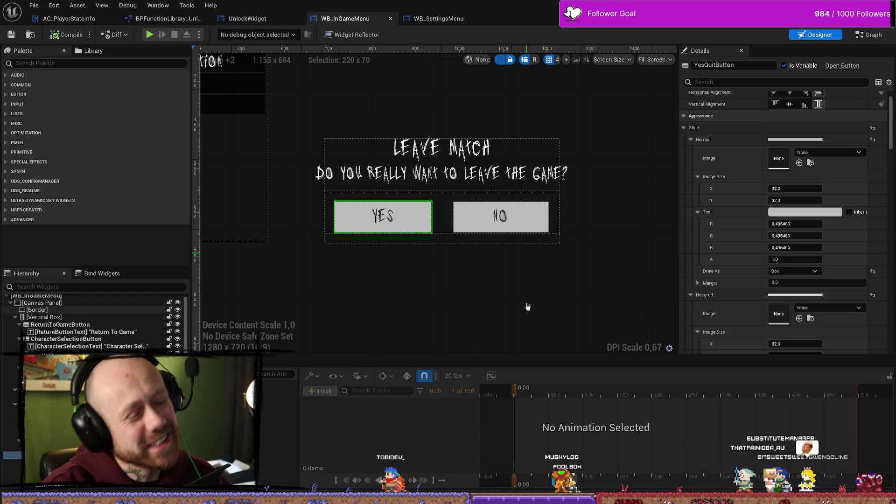
pyautogui.hotkey('ctrl', 'space')
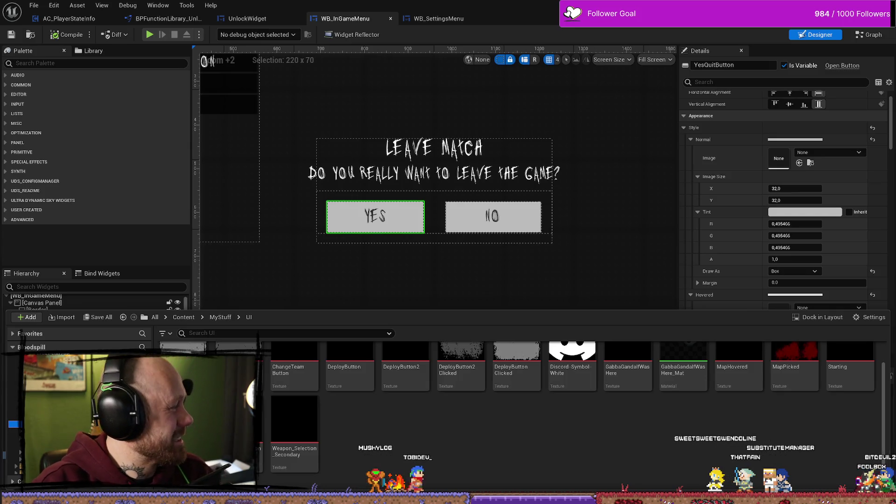
pyautogui.hotkey('ctrl', 'space')
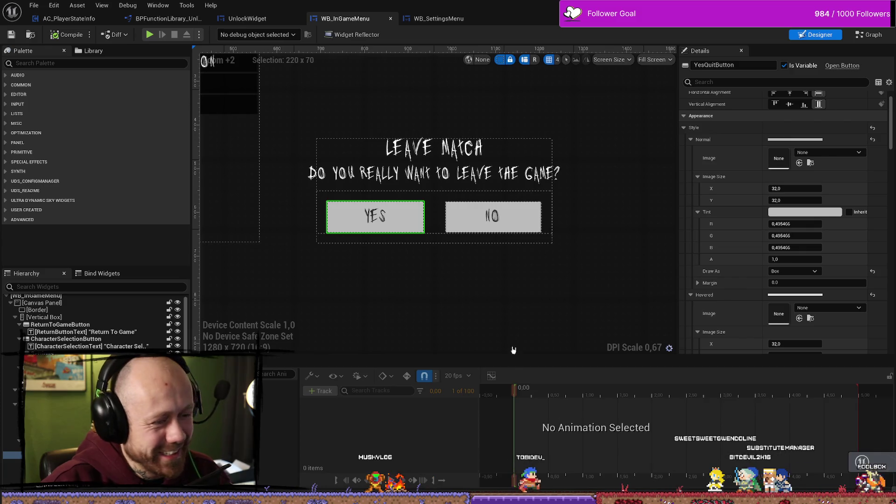
pyautogui.moveTo(517, 319); pyautogui.dragTo(498, 329)
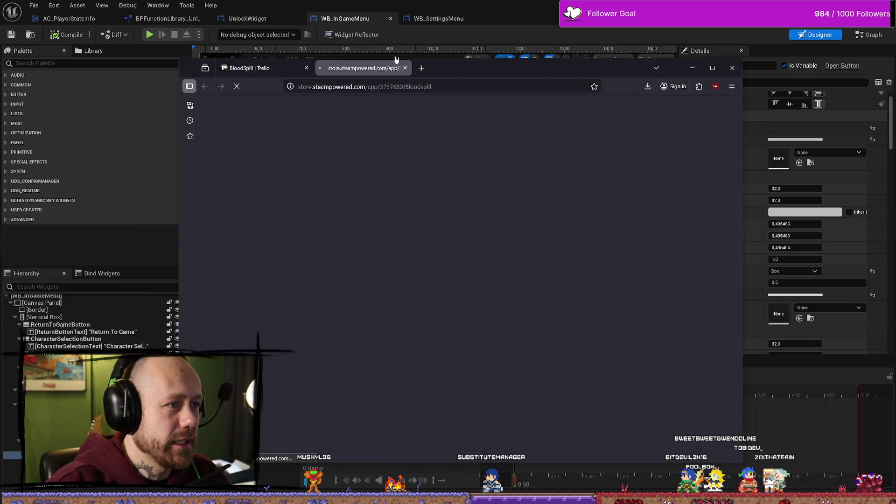
# Maximize the browser, play the Bloodspill trailer full screen, then show the second screenshot
pyautogui.doubleClick(518, 68)
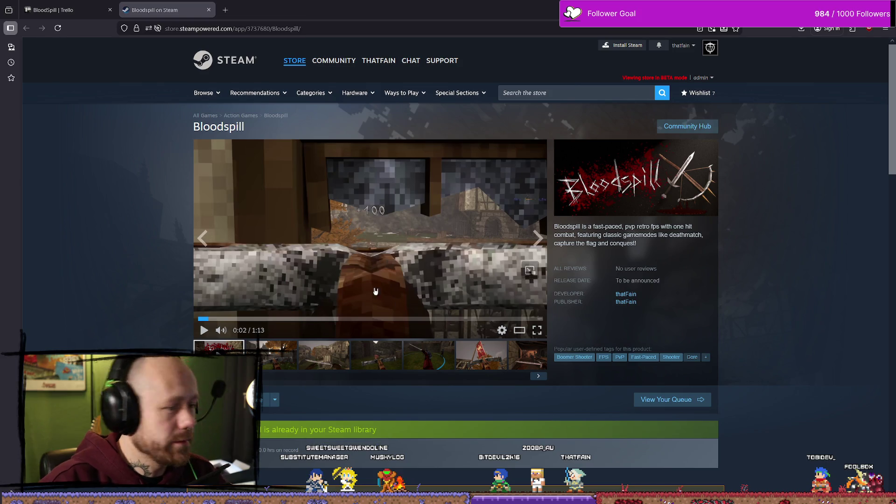
pyautogui.click(201, 319)
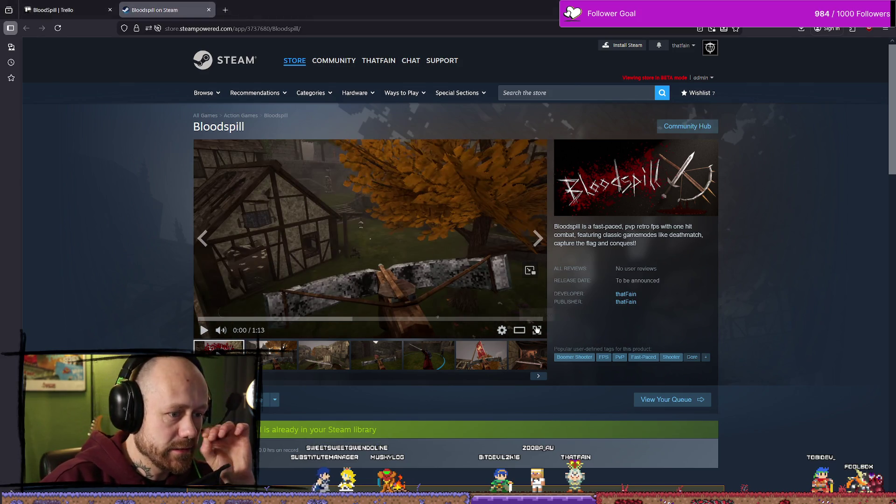
pyautogui.click(537, 330)
pyautogui.click(427, 210)
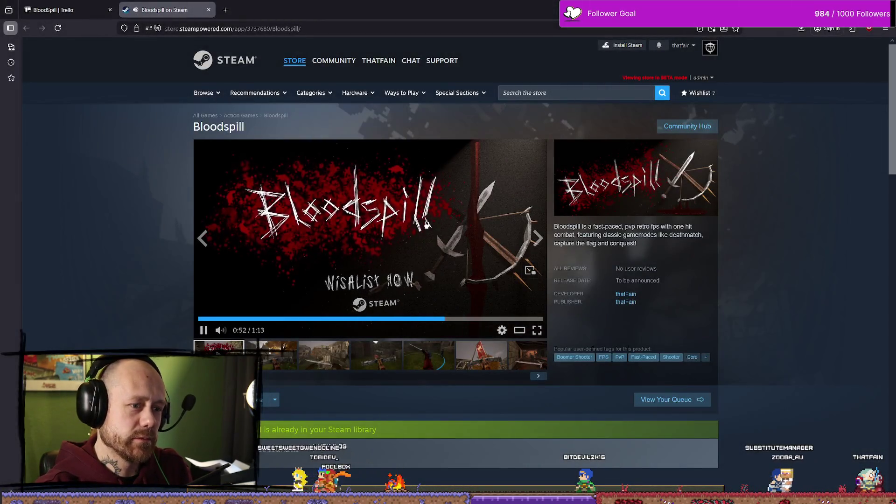
pyautogui.click(287, 363)
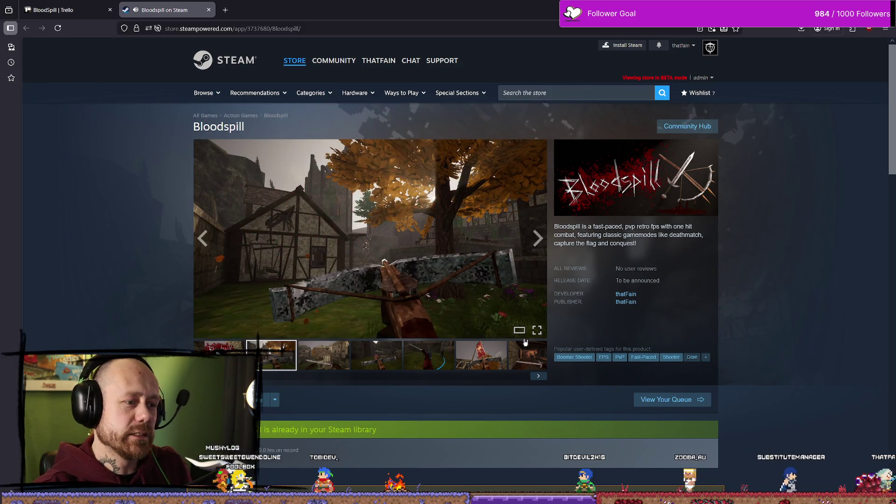
# Browse the Bloodspill screenshots full screen, from triple kill and arena to tavern and ruined room
pyautogui.click(537, 330)
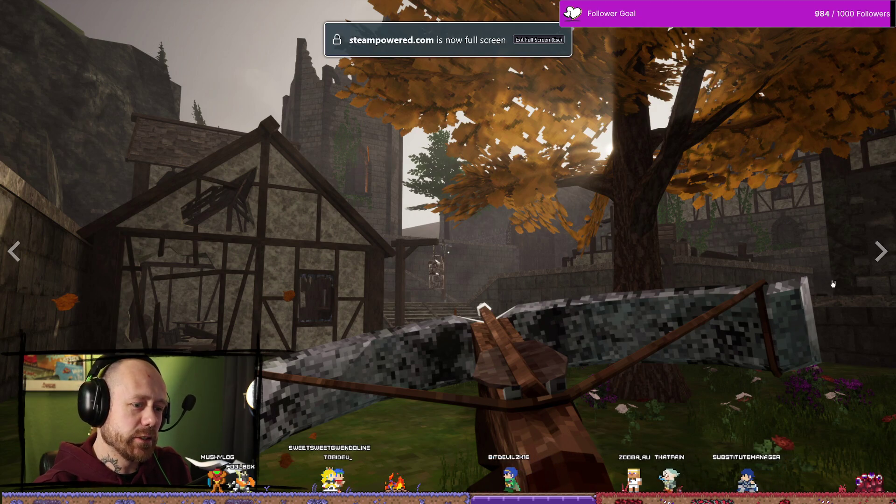
pyautogui.click(880, 251)
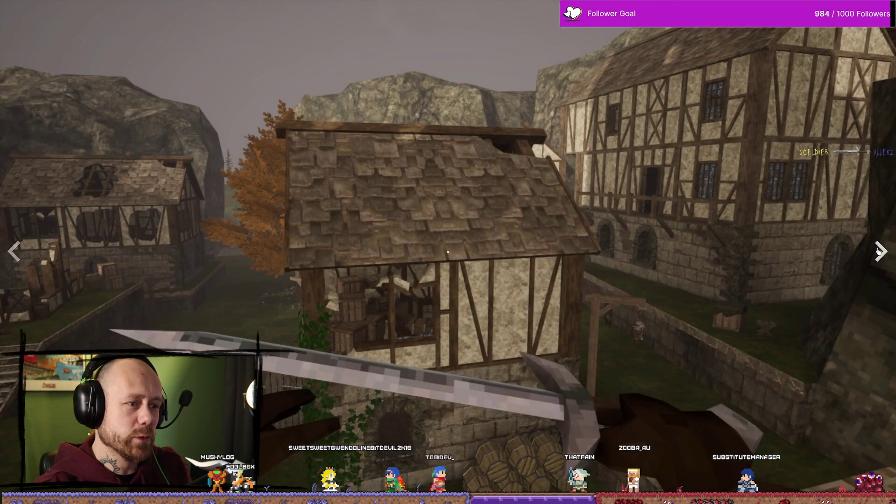
pyautogui.click(881, 251)
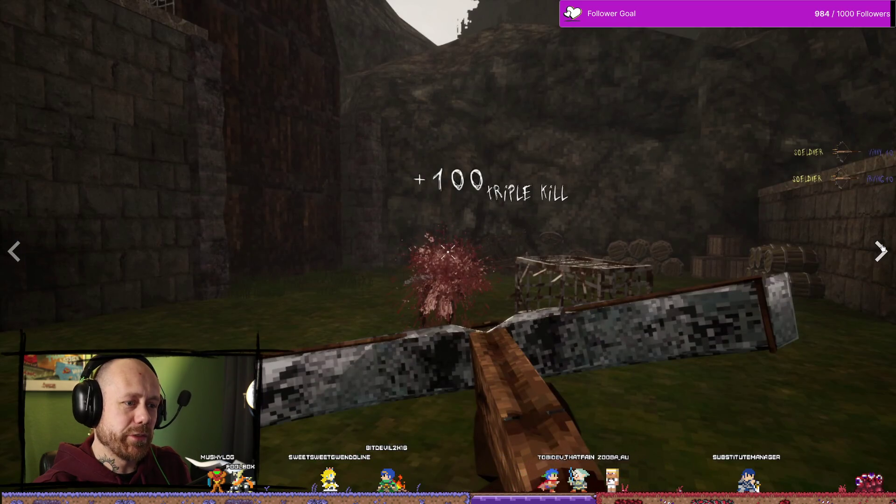
pyautogui.click(881, 250)
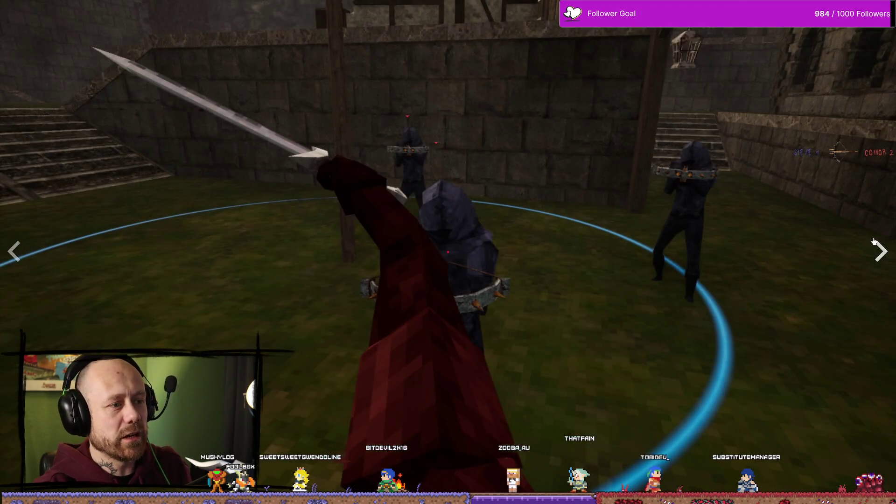
pyautogui.click(15, 252)
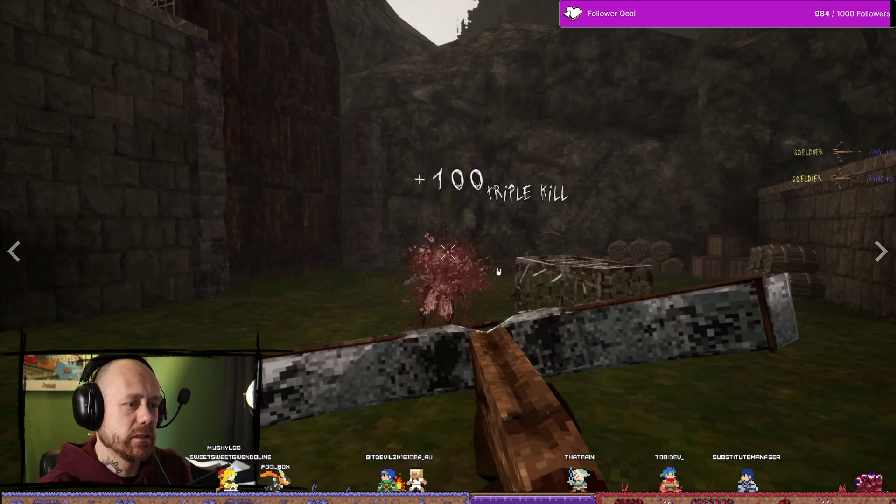
pyautogui.click(879, 253)
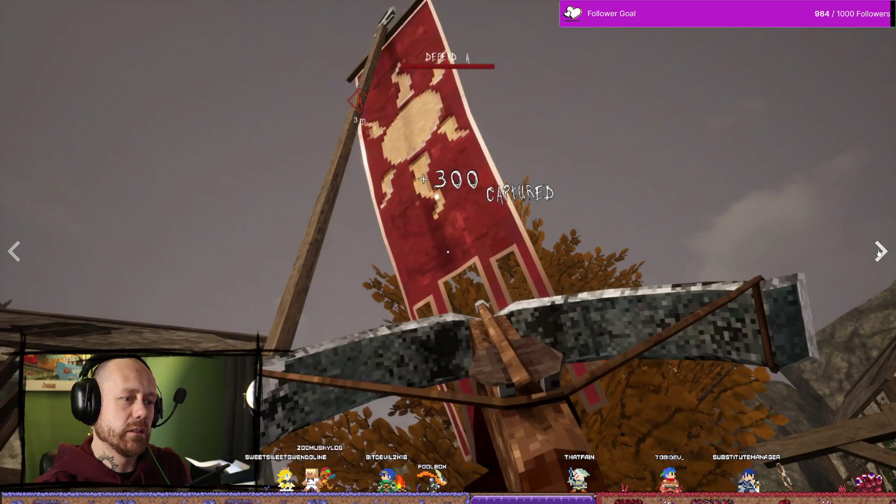
pyautogui.click(878, 252)
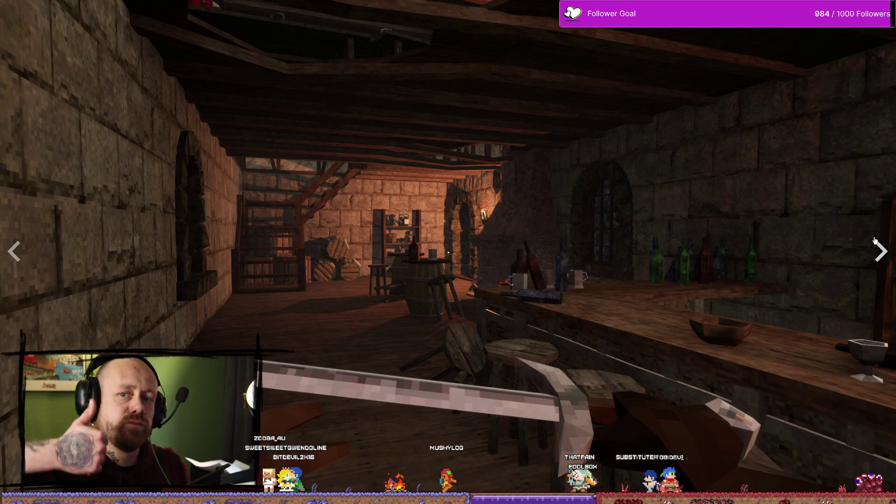
pyautogui.click(887, 260)
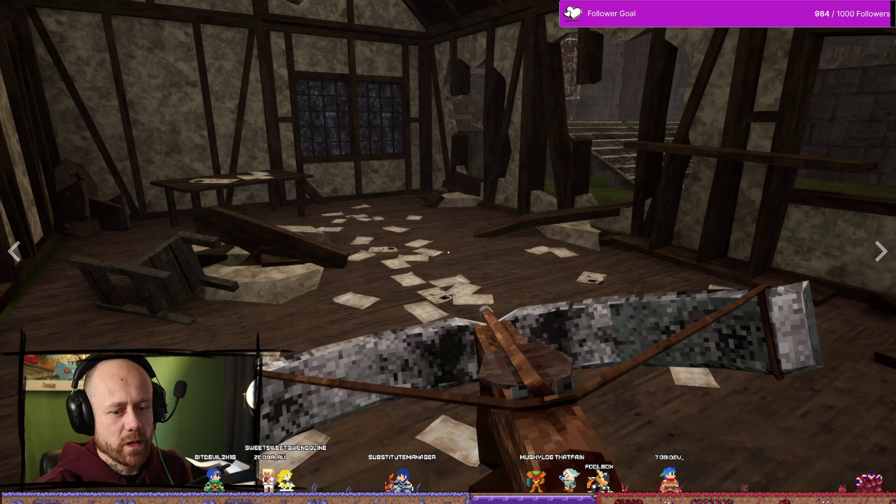
# Exit the screenshot viewer and restore the browser window to a smaller size
pyautogui.press('Escape')
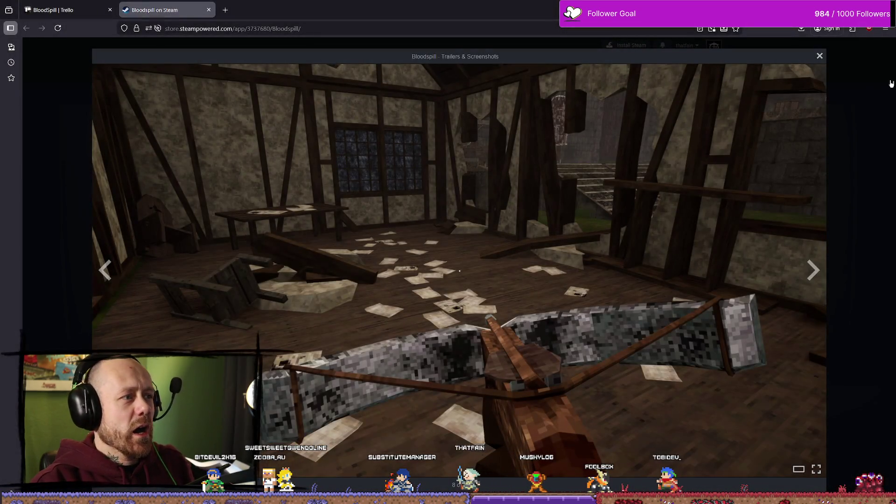
pyautogui.click(821, 57)
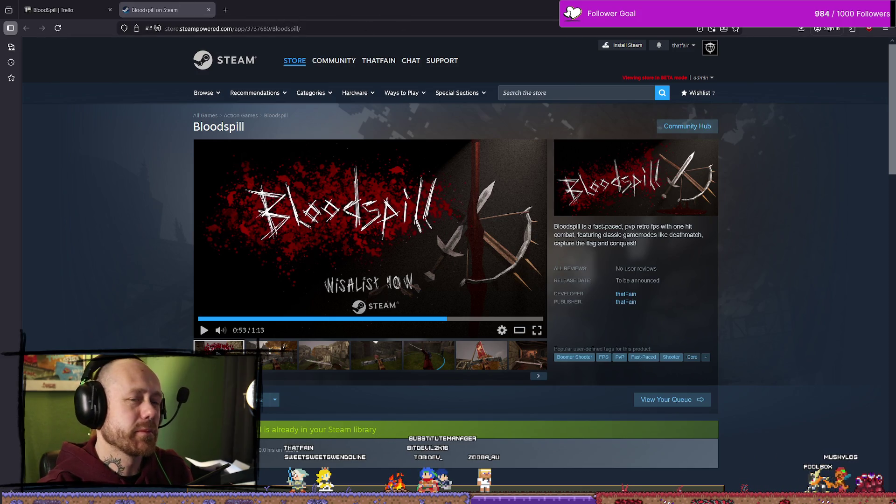
pyautogui.moveTo(512, 14); pyautogui.dragTo(513, 51)
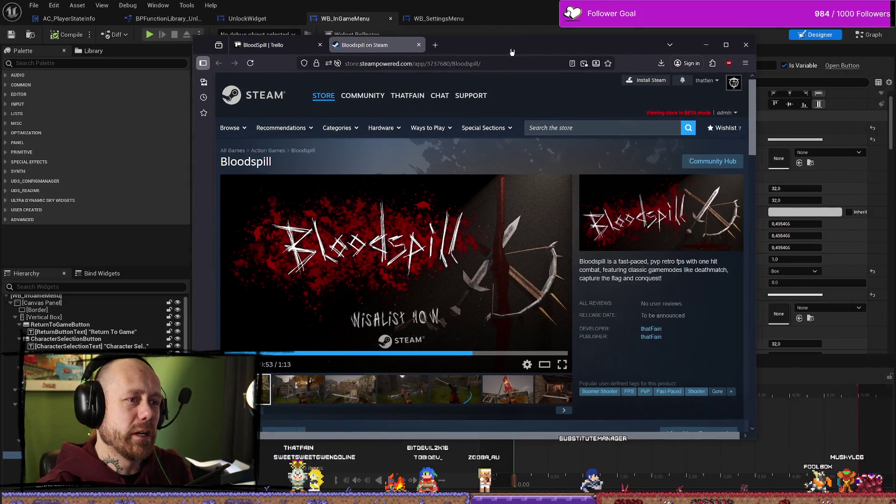
# Close the Bloodspill Steam tab and minimize the Firefox window with the Trello board
pyautogui.click(419, 45)
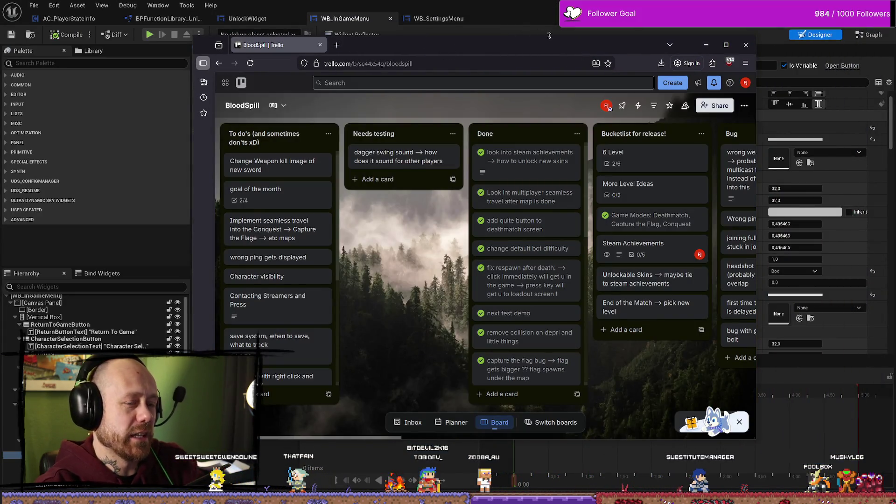
pyautogui.click(707, 46)
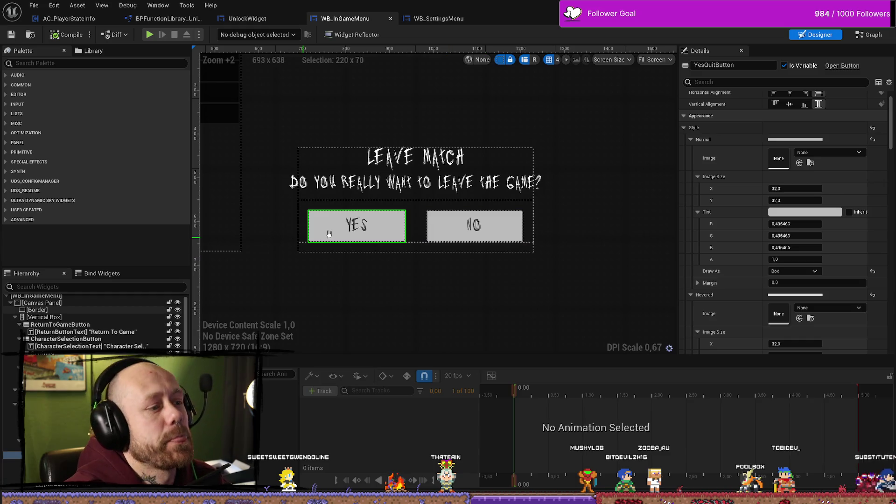
# Select SizeBox_0 around YES and set its width override to 240 and height override to 90
pyautogui.press('Up')
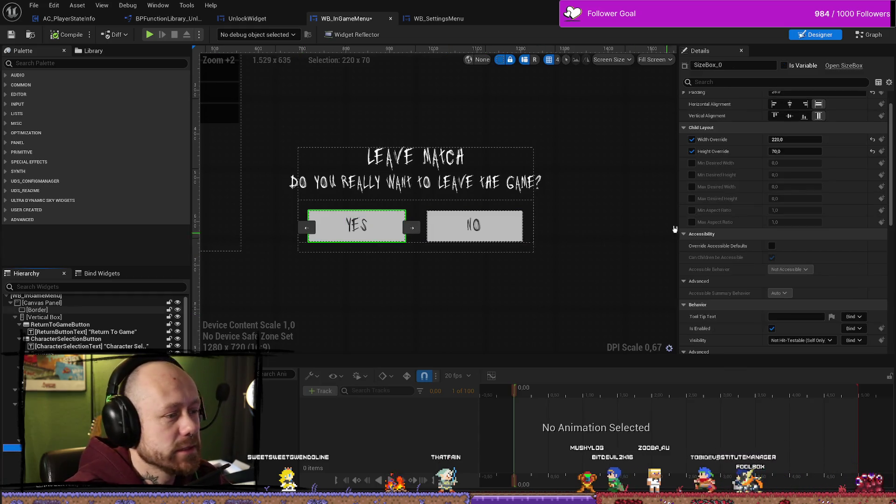
pyautogui.click(806, 139)
pyautogui.write('240')
pyautogui.click(802, 152)
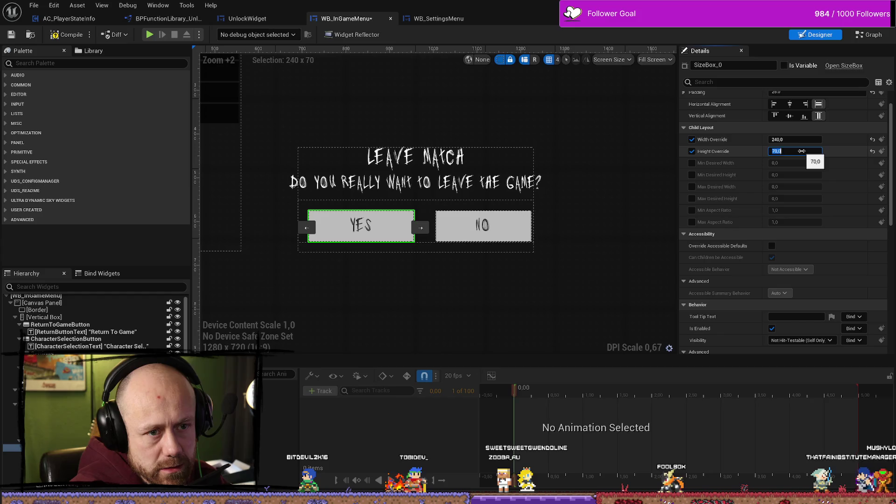
pyautogui.write('90')
pyautogui.press('Return')
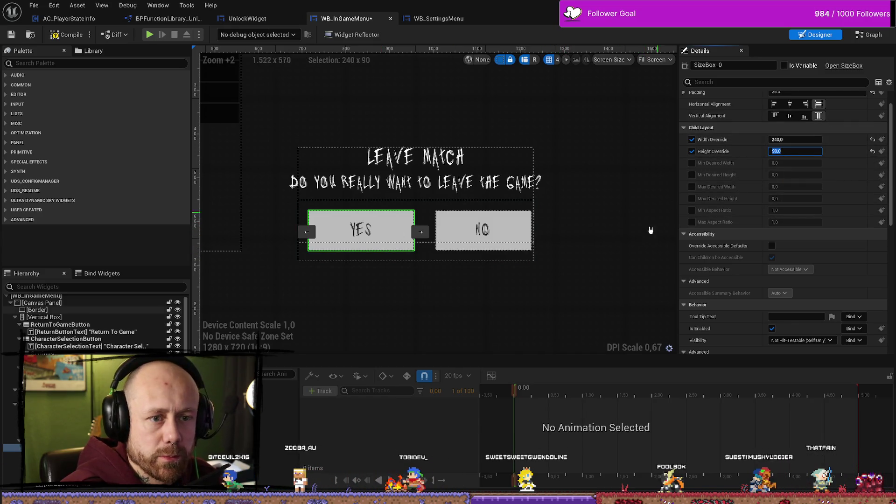
pyautogui.scroll(-10, 724, 206)
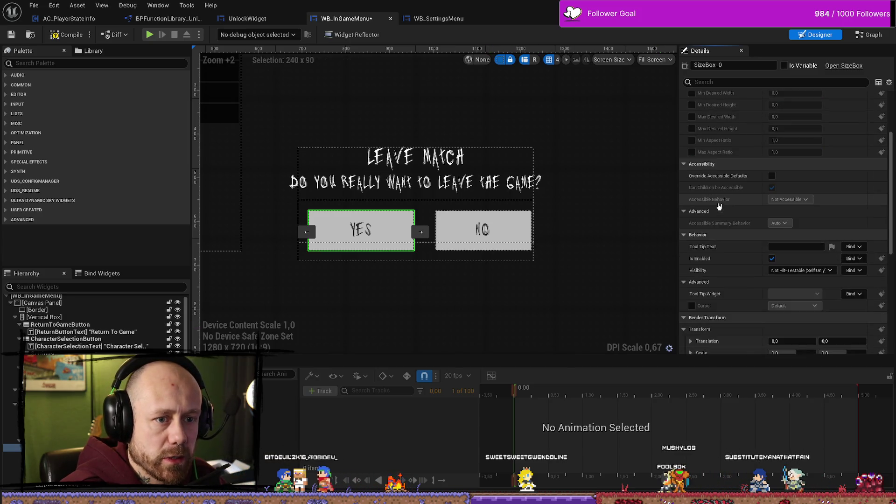
# Select YesQuitButton in WB_InGameMenu and find all its references in the event graph
pyautogui.click(877, 39)
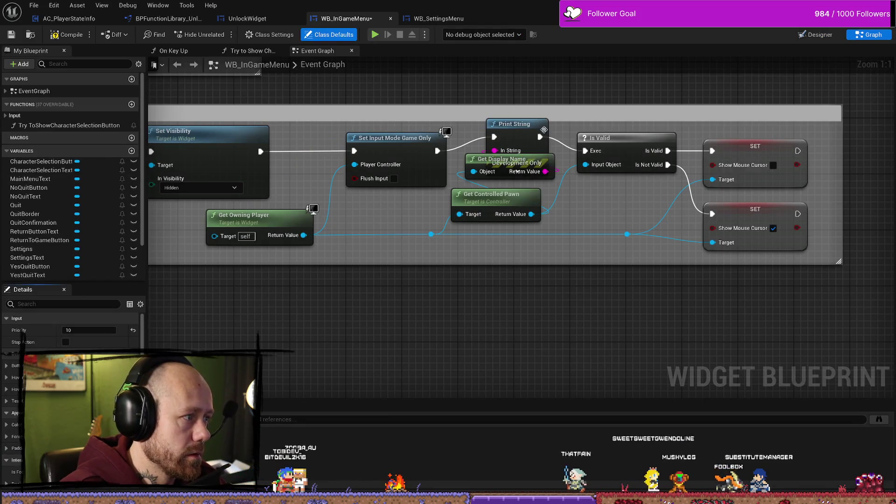
pyautogui.scroll(-3, 112, 220)
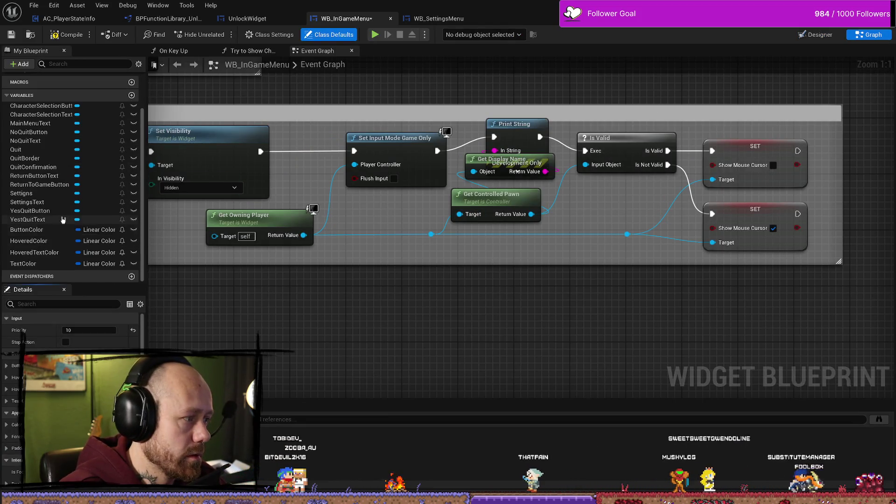
pyautogui.click(814, 33)
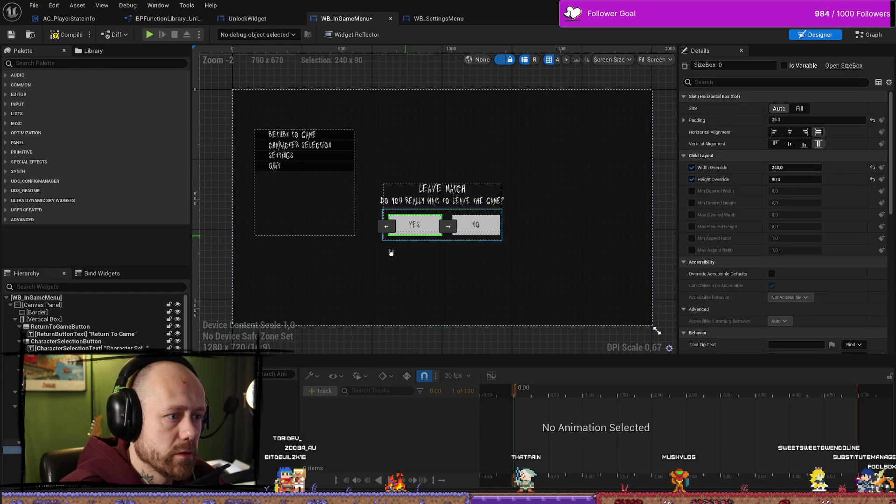
pyautogui.click(12, 457)
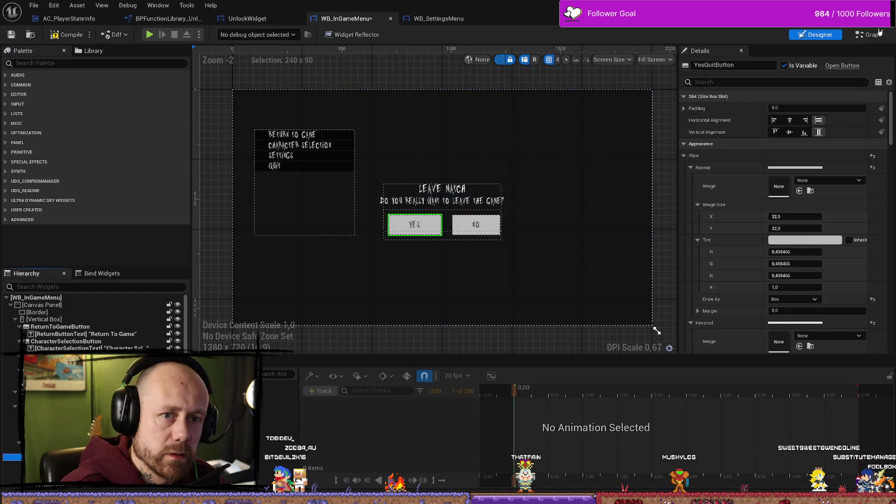
pyautogui.hotkey('ctrl', 'shift', 'g')
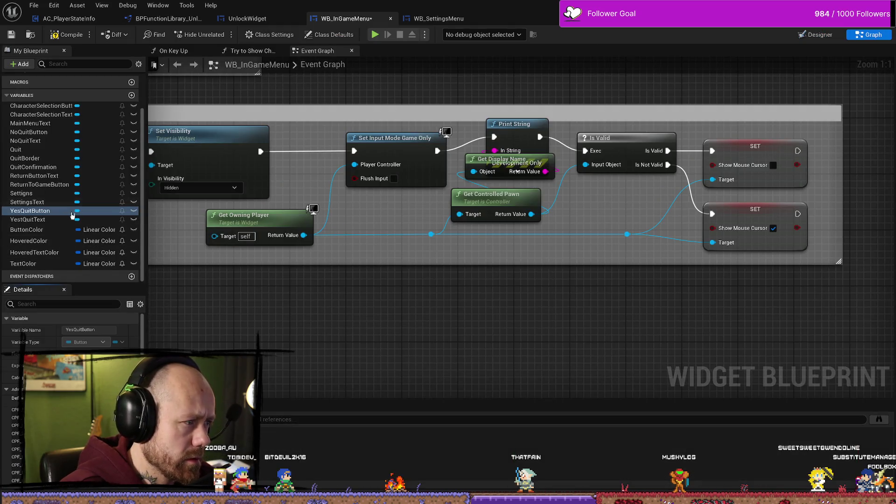
pyautogui.rightClick(51, 210)
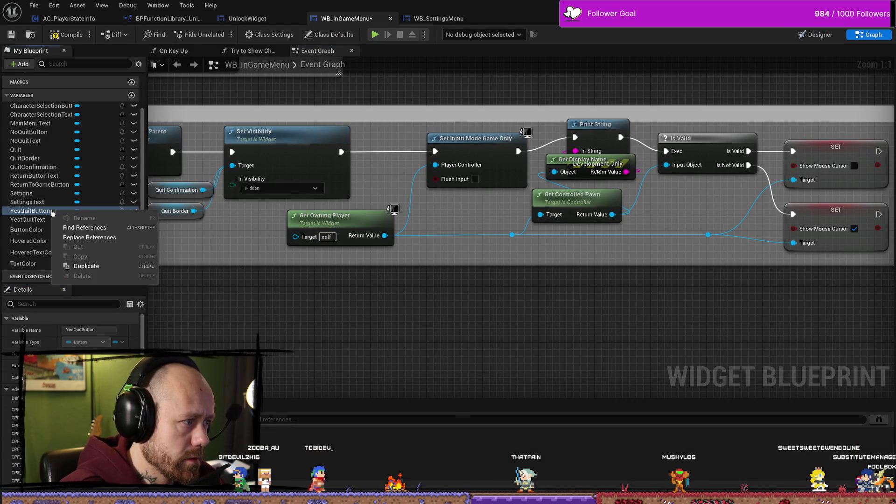
pyautogui.click(81, 225)
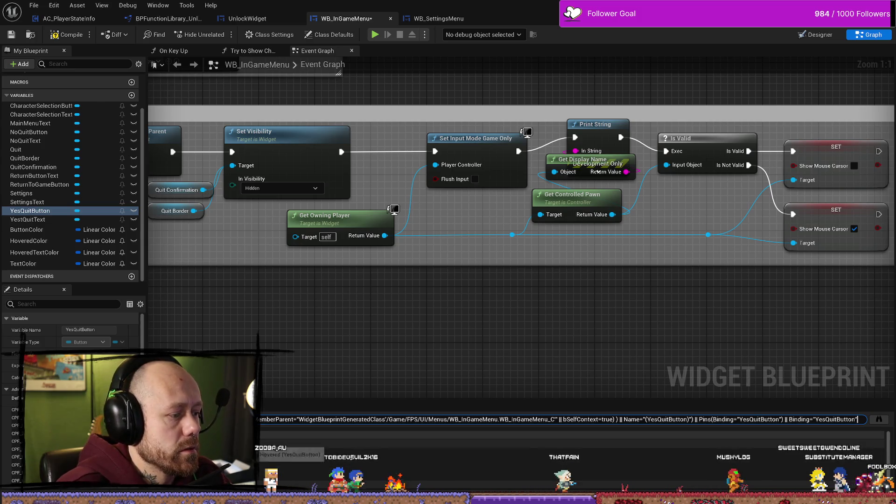
# Review the YesQuit and NoQuit hover and unhover nodes and the Event Construct sequence
pyautogui.click(294, 451)
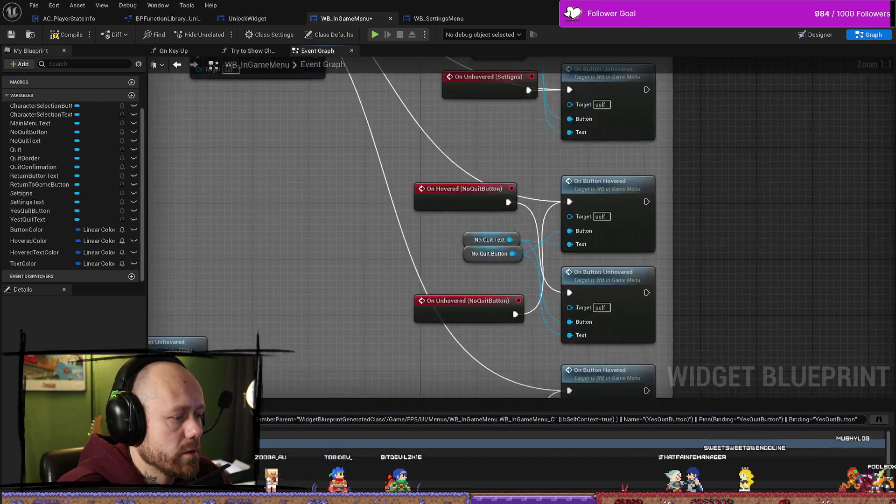
pyautogui.scroll(-12, 439, 245)
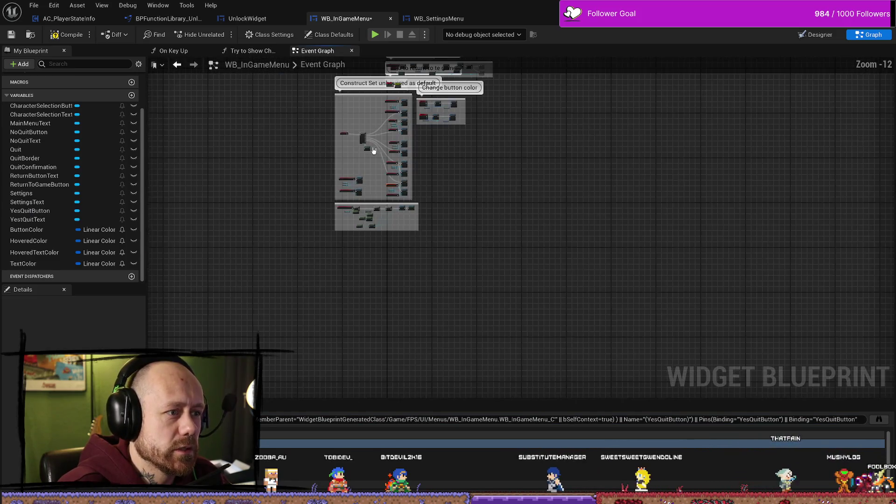
pyautogui.scroll(8, 366, 138)
pyautogui.scroll(2, 390, 260)
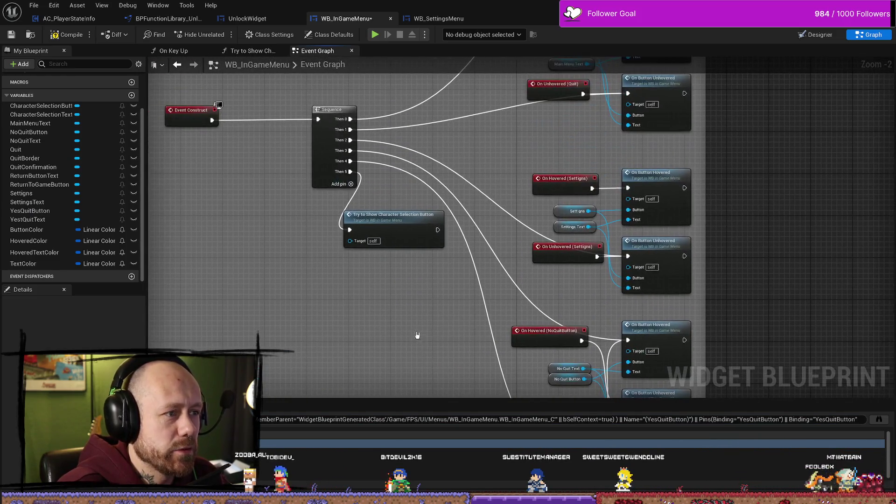
pyautogui.moveTo(429, 306)
pyautogui.mouseDown()
pyautogui.moveTo(377, 135)
pyautogui.moveTo(450, 246)
pyautogui.mouseUp()
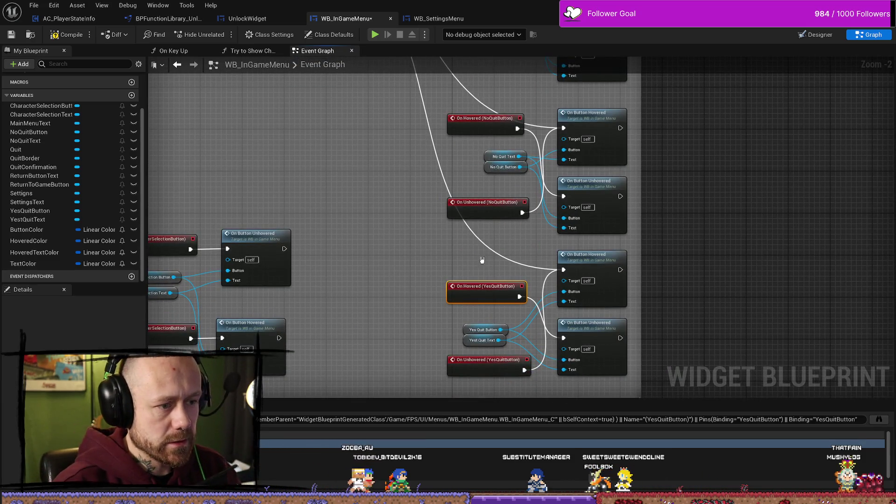
pyautogui.moveTo(540, 328)
pyautogui.mouseDown()
pyautogui.moveTo(692, 290)
pyautogui.moveTo(667, 296)
pyautogui.moveTo(648, 254)
pyautogui.mouseUp()
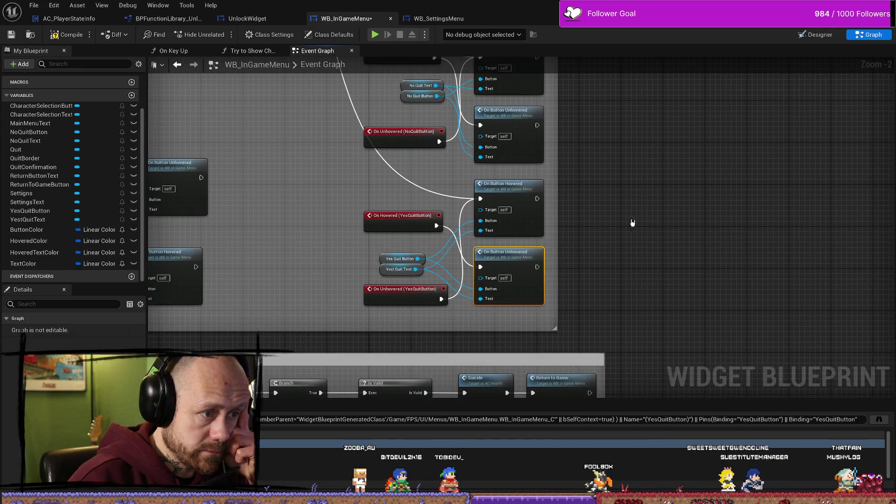
pyautogui.scroll(-3, 654, 229)
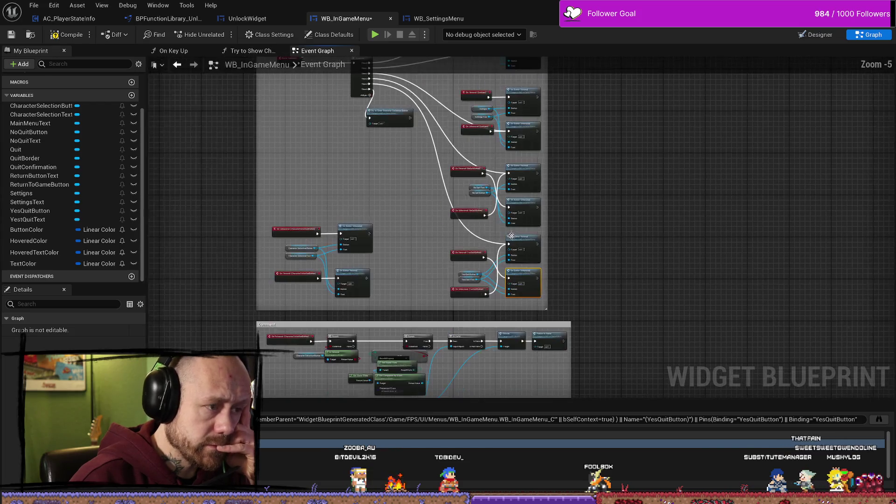
pyautogui.moveTo(415, 163); pyautogui.dragTo(411, 240)
pyautogui.scroll(3, 281, 136)
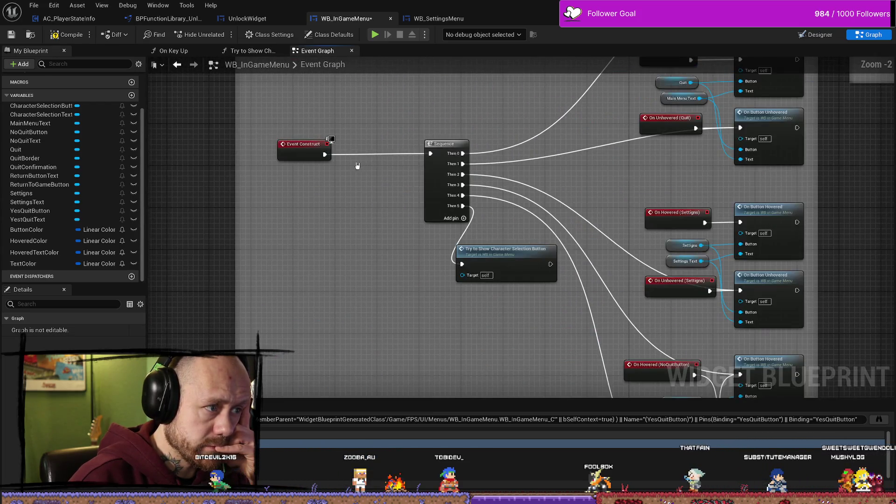
pyautogui.moveTo(356, 164); pyautogui.dragTo(260, 179)
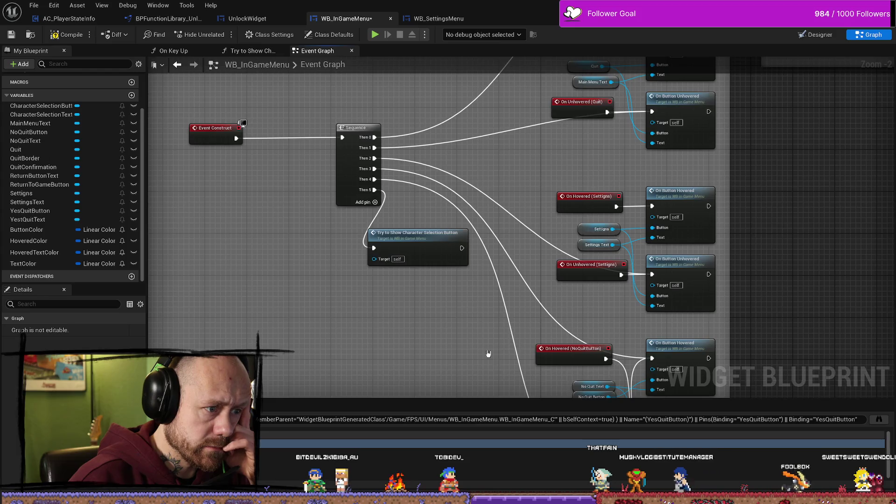
pyautogui.scroll(-5, 478, 246)
pyautogui.scroll(4, 478, 246)
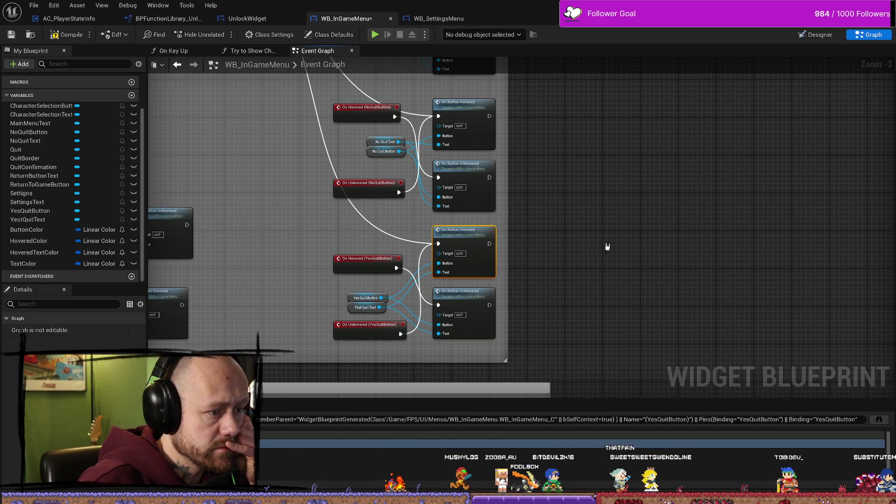
# Inspect the Hovered Color and Hovered Text Color defaults in the Change button color event
pyautogui.doubleClick(467, 232)
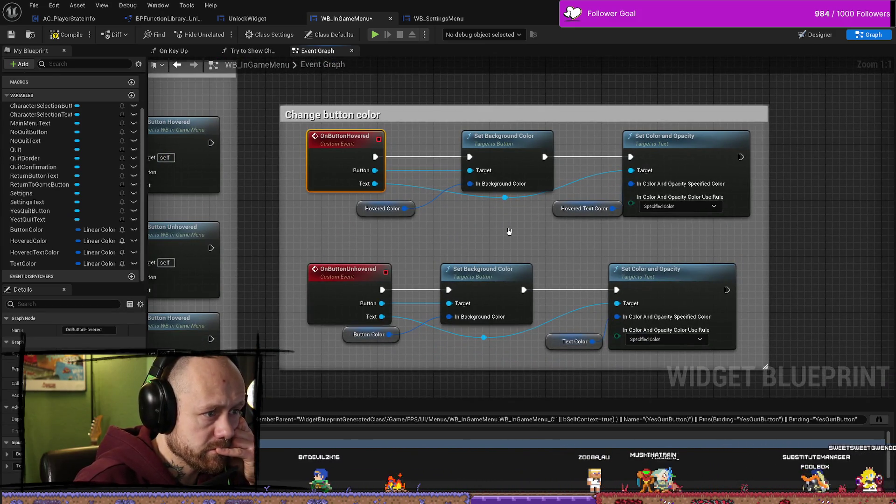
pyautogui.click(376, 210)
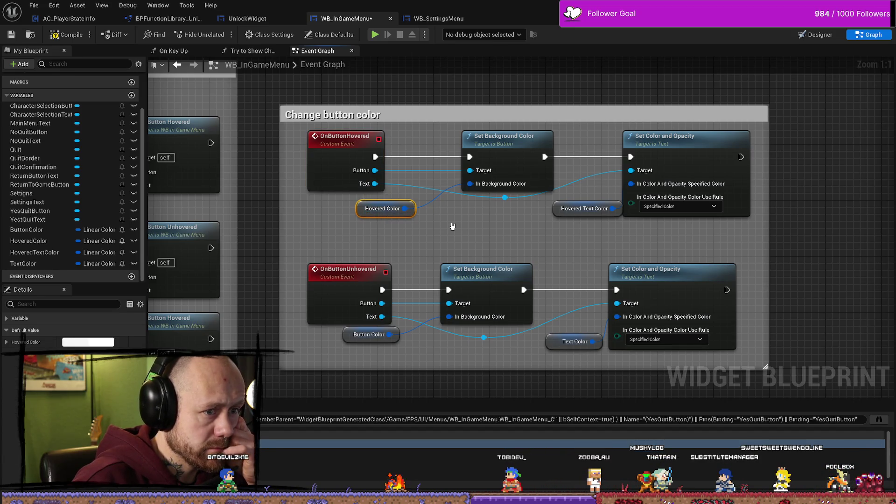
pyautogui.click(579, 210)
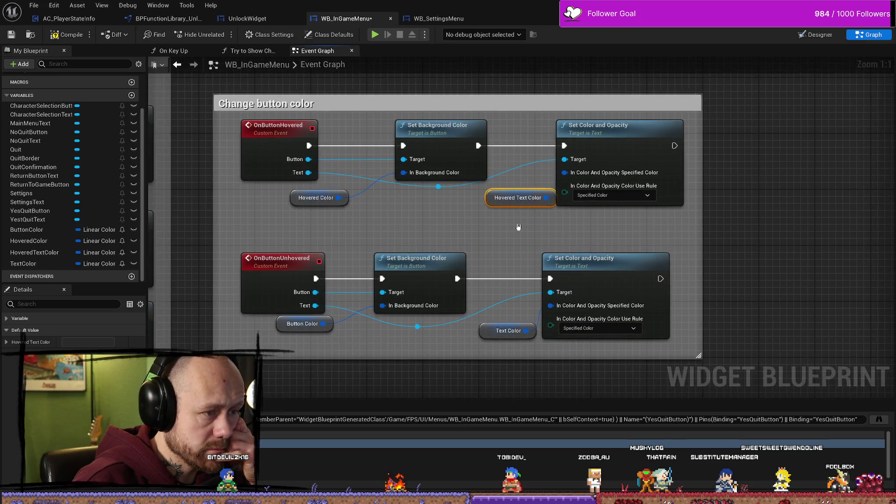
pyautogui.click(460, 227)
pyautogui.scroll(-2, 463, 226)
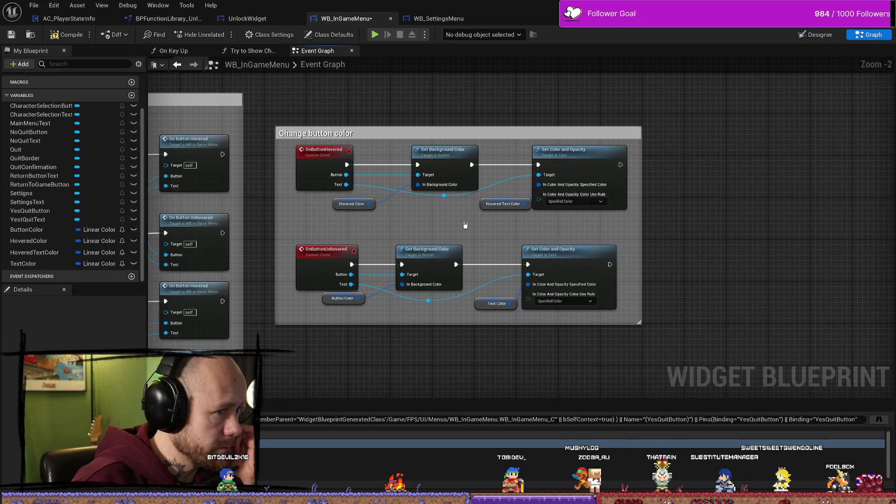
pyautogui.scroll(-3, 438, 235)
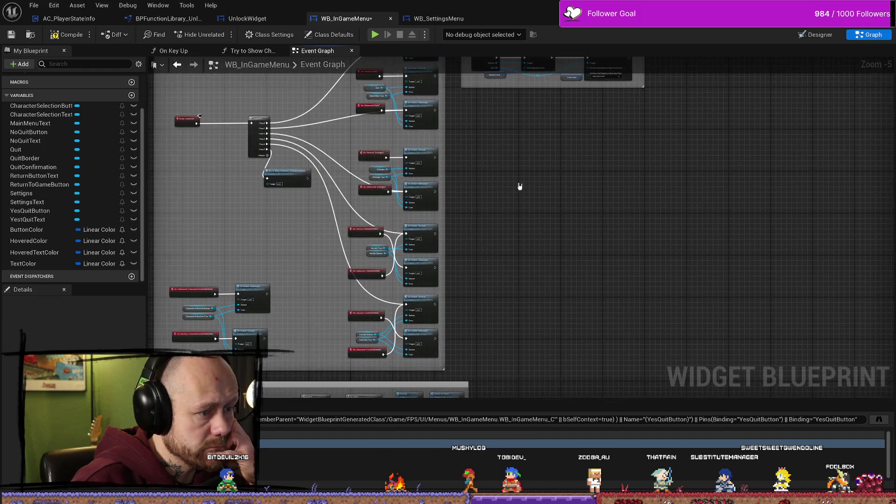
pyautogui.scroll(2, 525, 234)
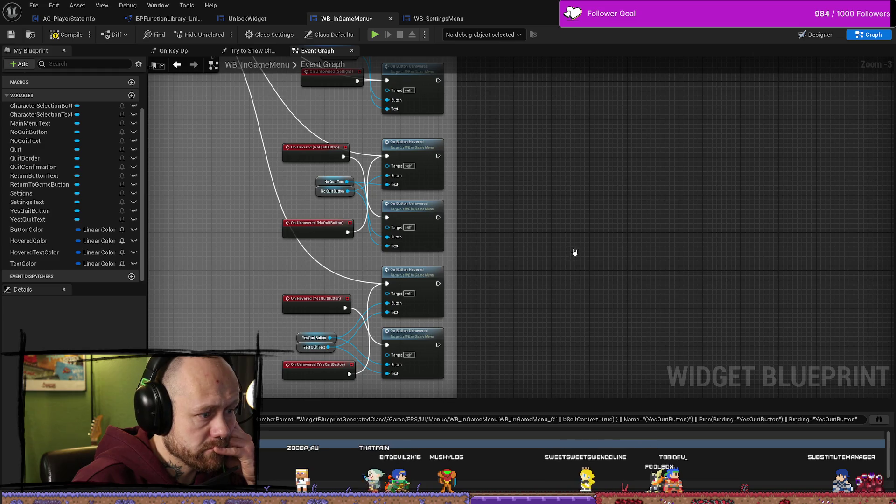
# Compile WB_InGameMenu, restore its editor to full screen, and pan to the Return to Game nodes
pyautogui.click(60, 36)
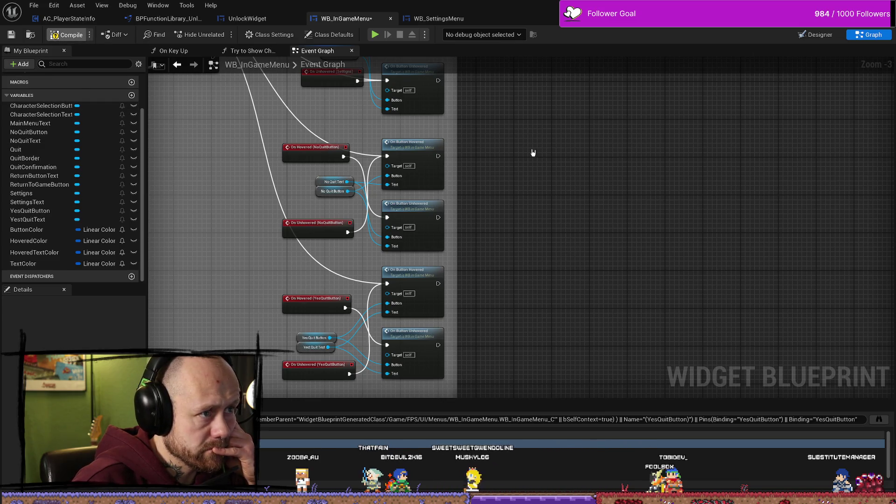
pyautogui.moveTo(859, 18)
pyautogui.mouseDown()
pyautogui.moveTo(846, 77)
pyautogui.moveTo(422, 75)
pyautogui.moveTo(626, 70)
pyautogui.mouseUp()
pyautogui.doubleClick(628, 59)
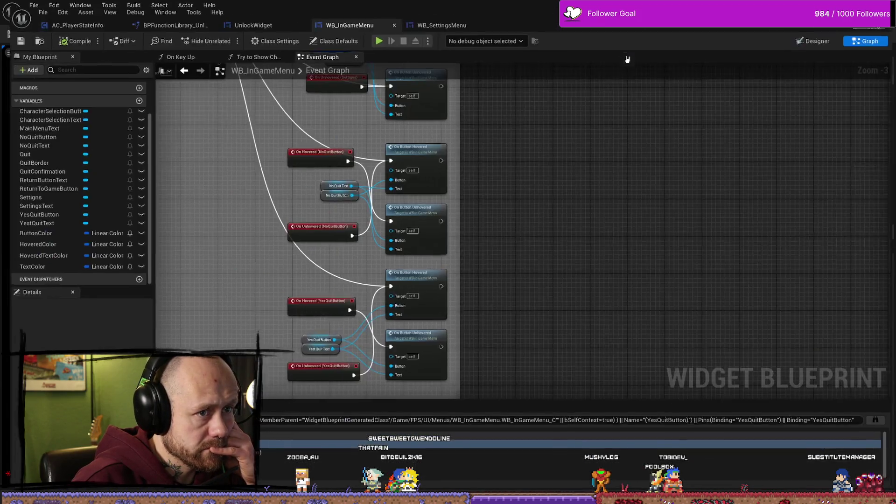
pyautogui.moveTo(467, 343); pyautogui.dragTo(458, 265)
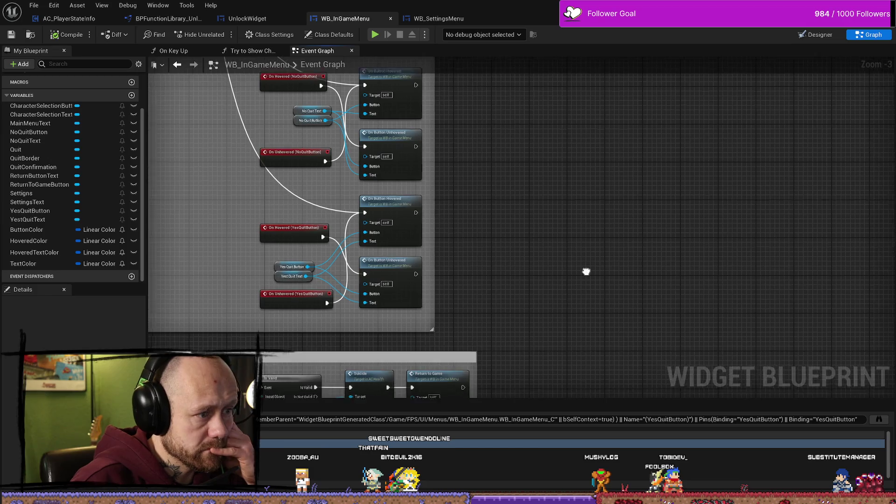
pyautogui.hotkey('ctrl', 'space')
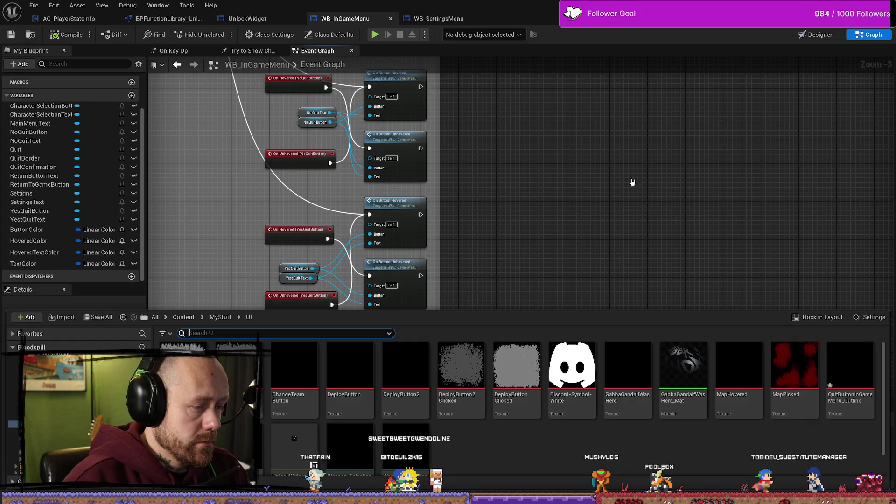
pyautogui.click(553, 200)
pyautogui.scroll(2, 588, 182)
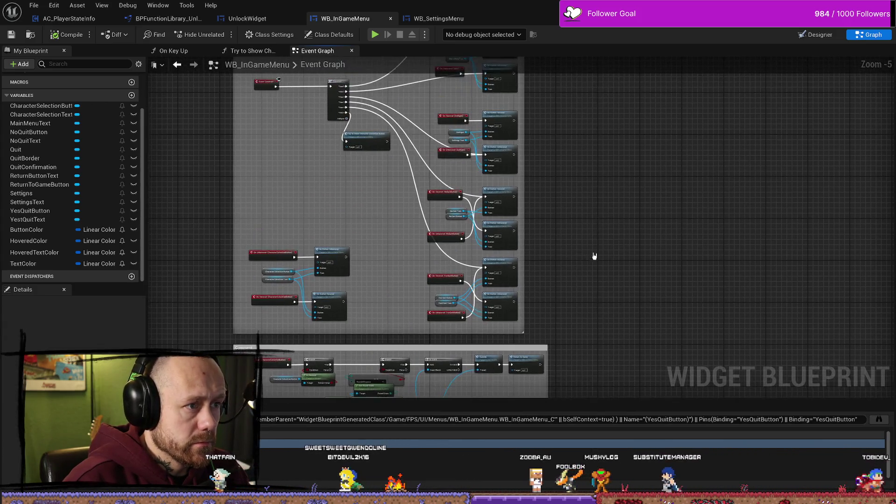
pyautogui.rightClick(528, 216)
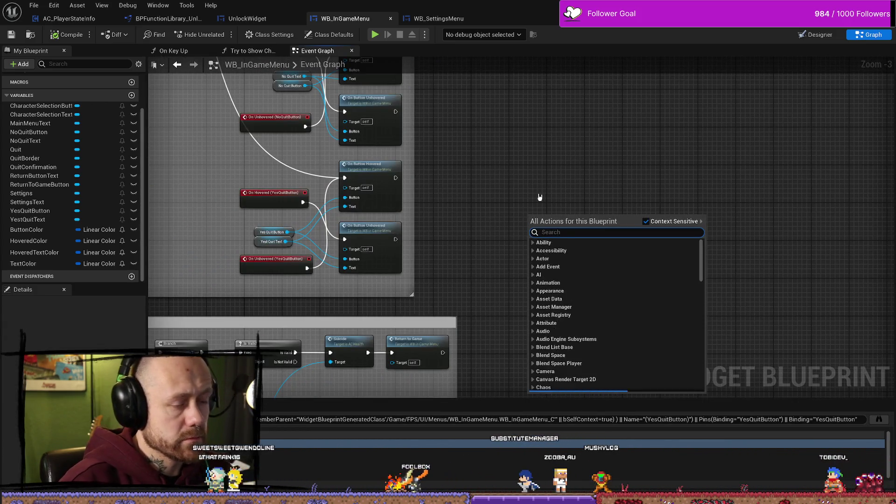
# Add a custom event named ButtonHovered and position it in the graph
pyautogui.write('setting')
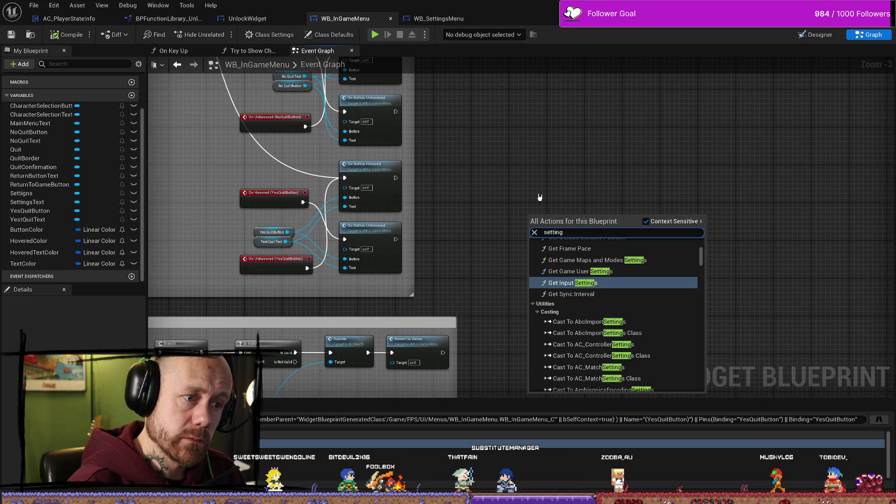
pyautogui.press('Escape')
pyautogui.rightClick(590, 179)
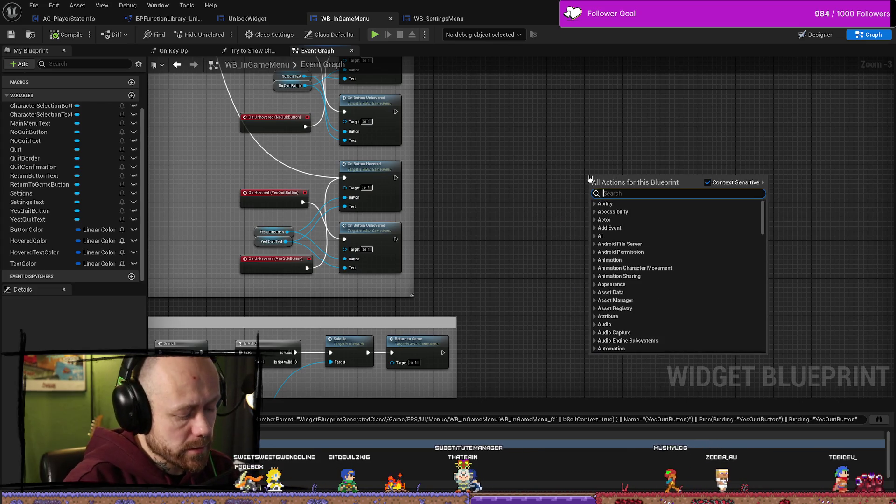
pyautogui.write('custom')
pyautogui.press('Return')
pyautogui.write('ButtonHovered')
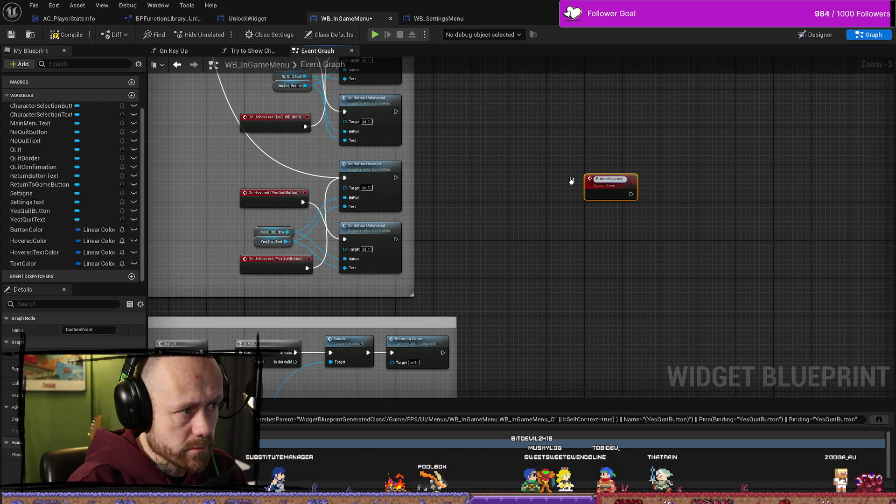
pyautogui.press('Return')
pyautogui.moveTo(602, 179)
pyautogui.mouseDown()
pyautogui.moveTo(512, 142)
pyautogui.moveTo(552, 161)
pyautogui.mouseUp()
pyautogui.click(493, 245)
pyautogui.click(553, 253)
pyautogui.scroll(2, 555, 233)
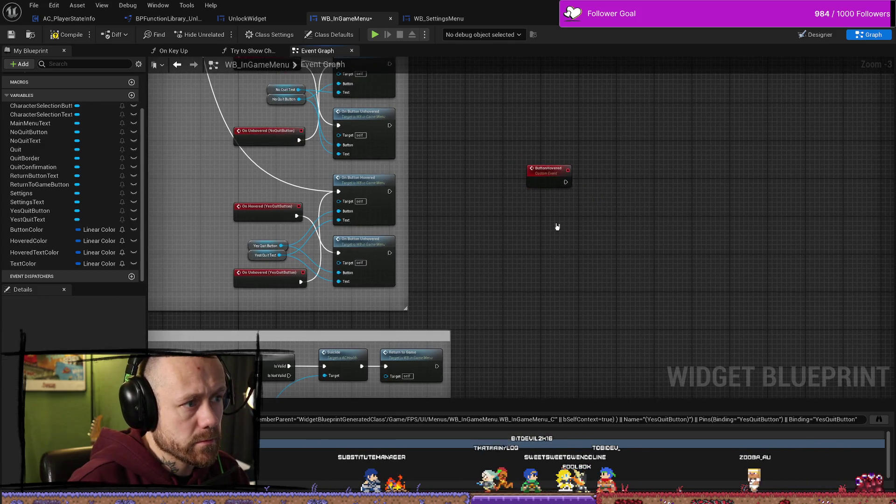
pyautogui.click(546, 163)
# Add a second custom event named Button Unhovered and place it below ButtonHovered
pyautogui.rightClick(551, 257)
pyautogui.write('button ')
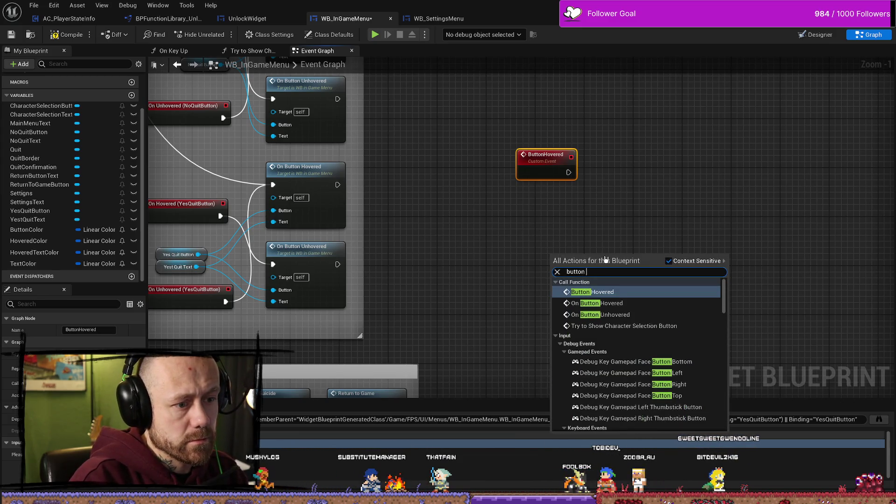
pyautogui.write('no')
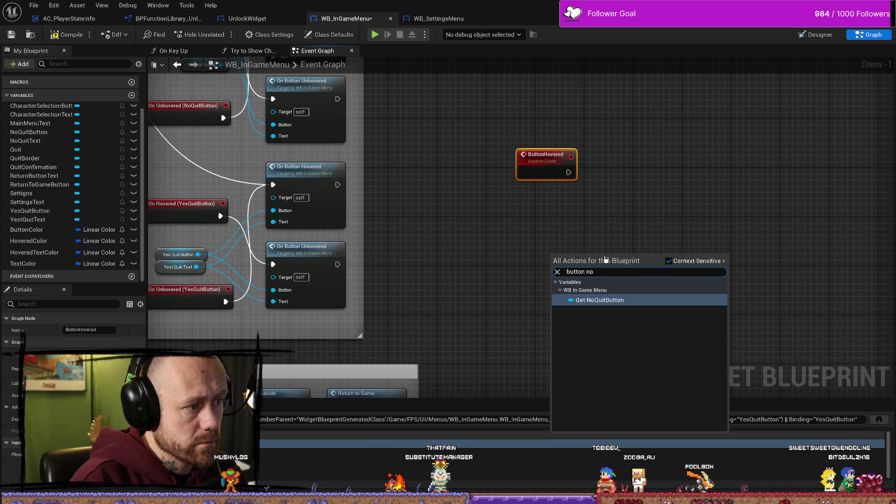
pyautogui.press('BackSpace')
pyautogui.press('BackSpace')
pyautogui.write('unhover')
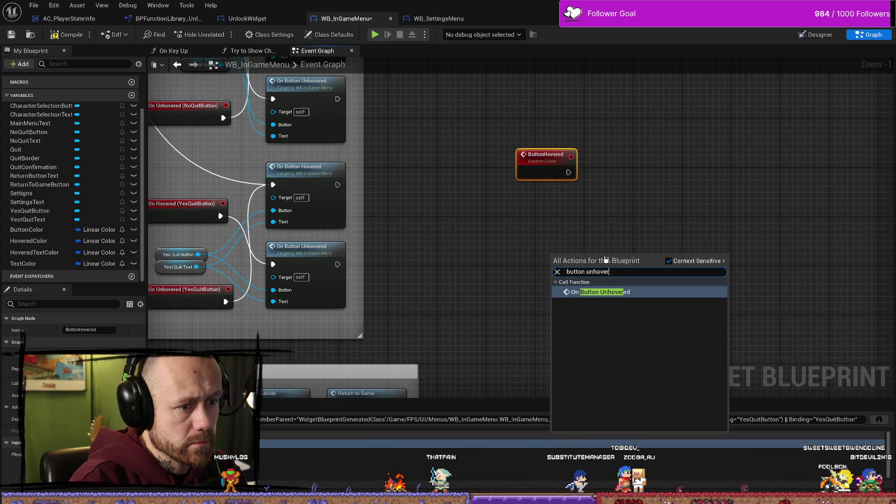
pyautogui.press('Return')
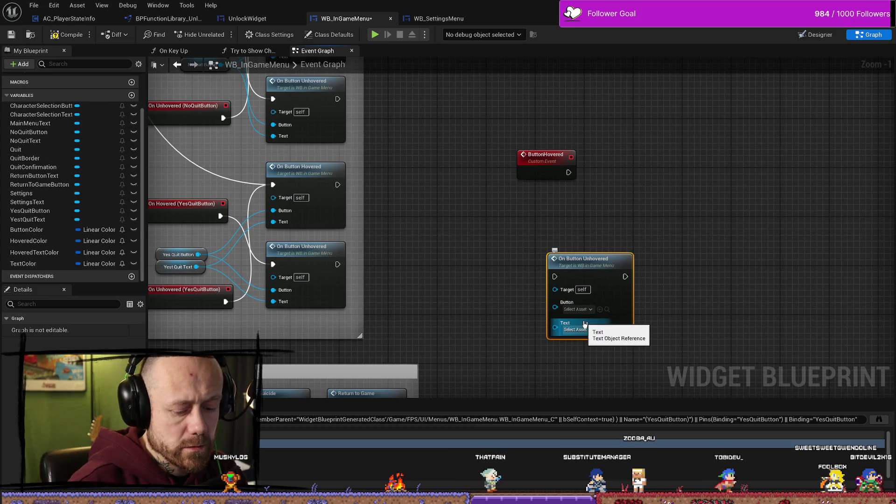
pyautogui.press('Delete')
pyautogui.rightClick(573, 254)
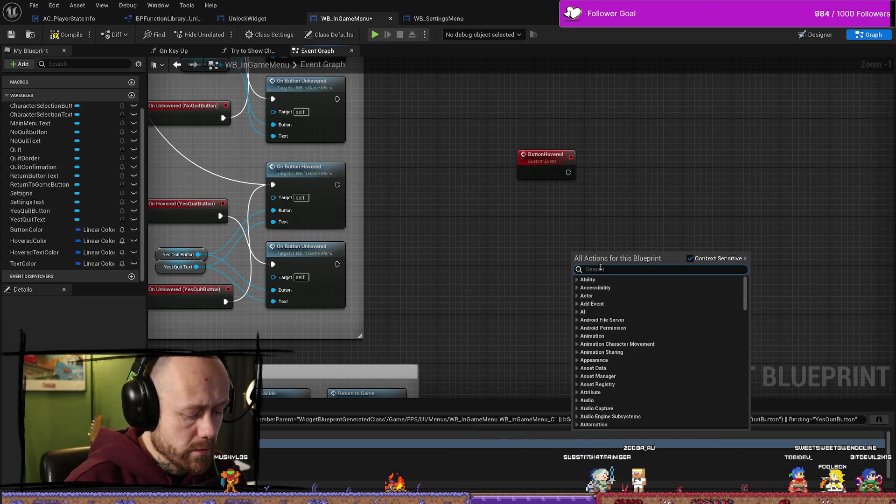
pyautogui.write('custom e')
pyautogui.press('Return')
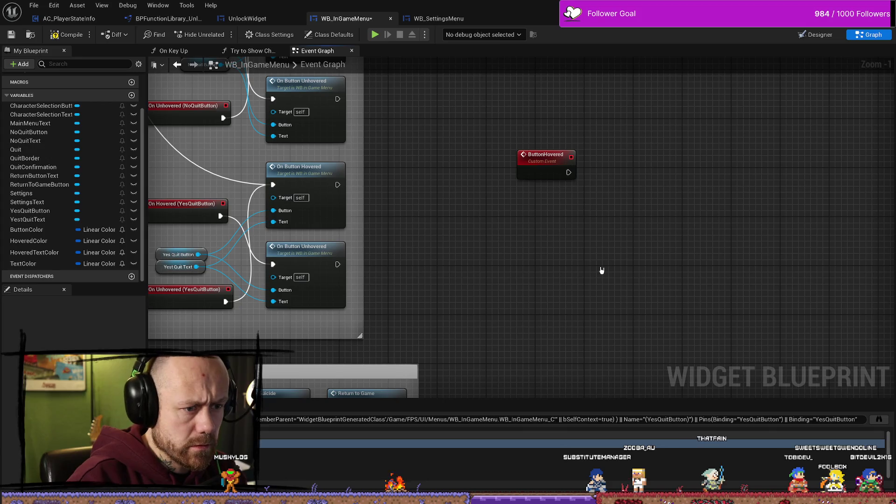
pyautogui.write('b')
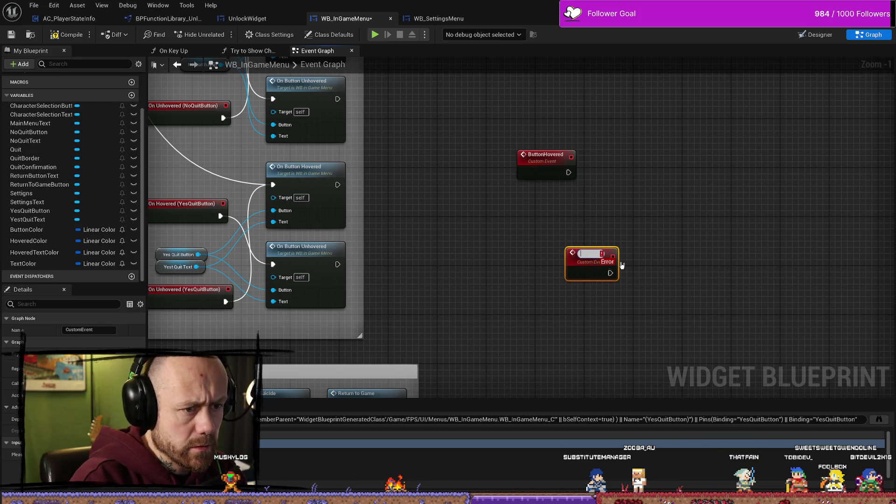
pyautogui.write('utton Unhov')
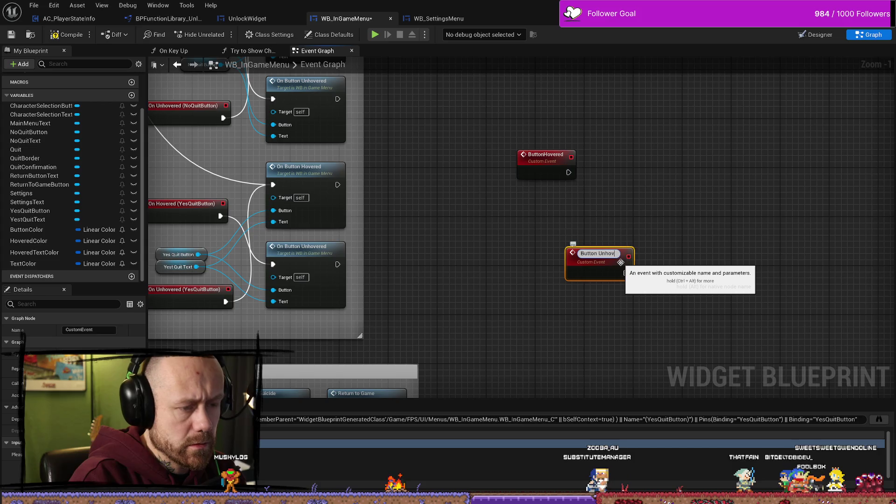
pyautogui.press('Return')
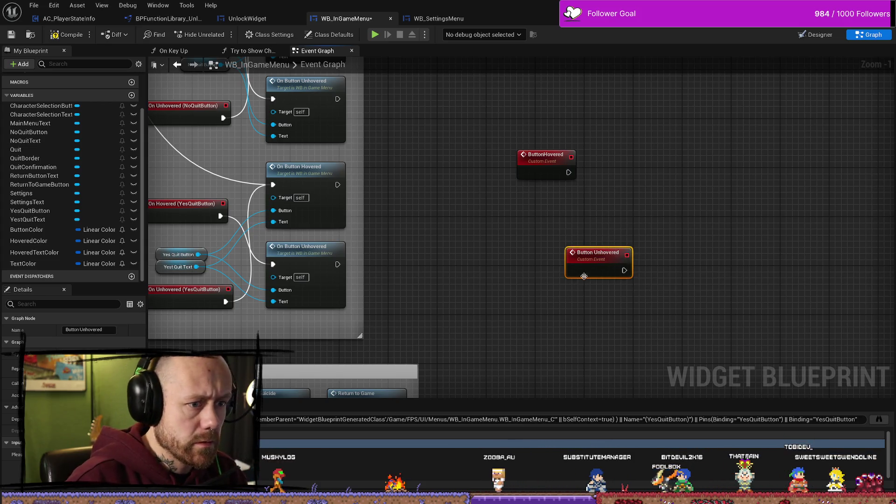
pyautogui.moveTo(621, 263); pyautogui.dragTo(566, 207)
pyautogui.scroll(-2, 472, 265)
pyautogui.click(500, 213)
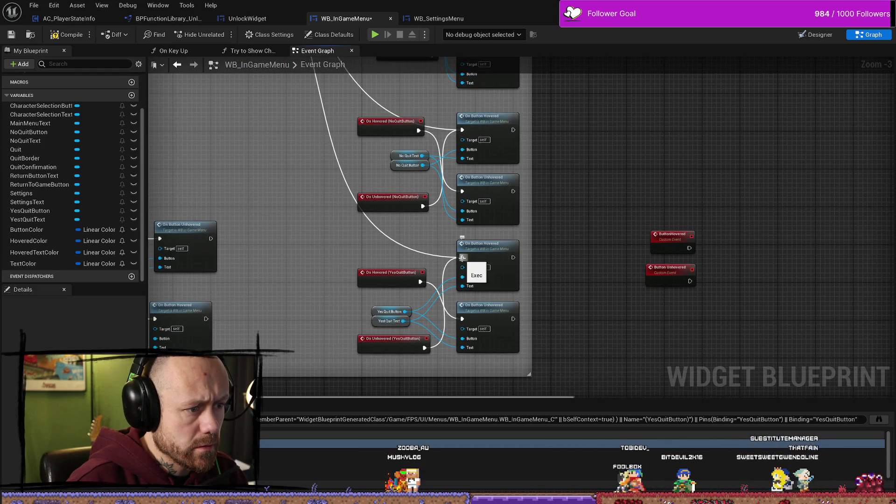
# Move the YesQuitButton On Hovered and On Unhovered events aside, then jump to OnButtonHovered
pyautogui.moveTo(406, 279); pyautogui.dragTo(382, 288)
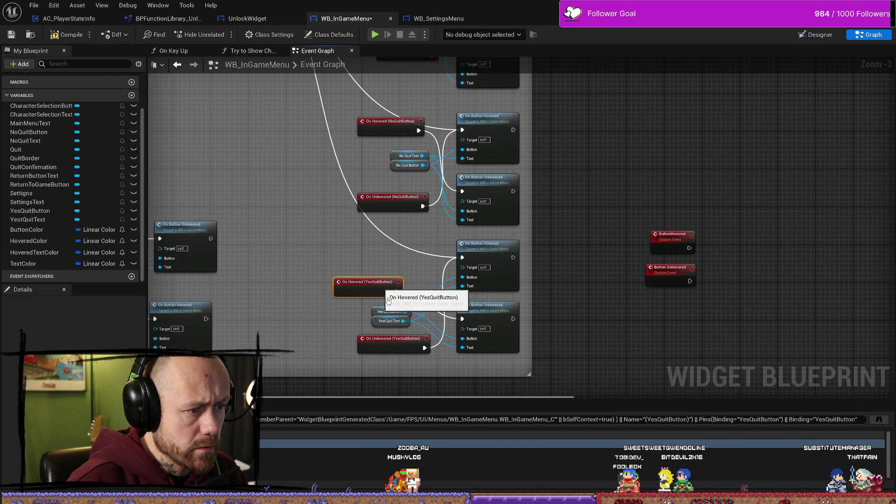
pyautogui.moveTo(387, 343); pyautogui.dragTo(365, 345)
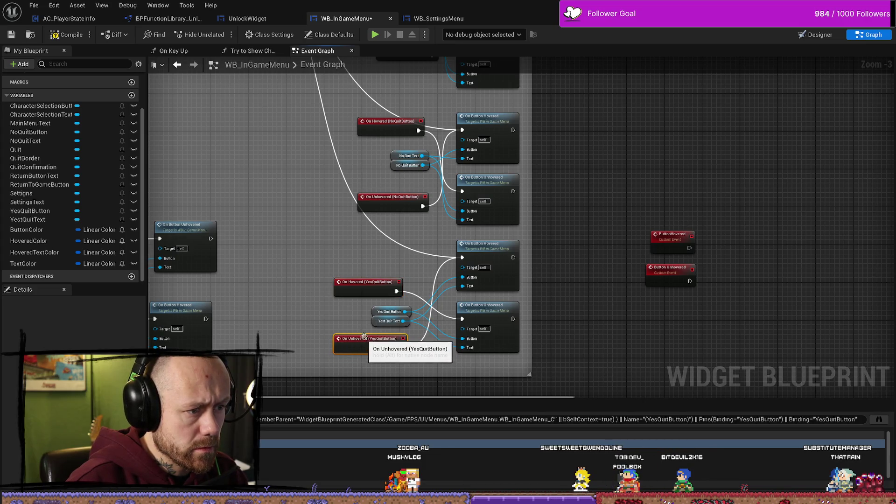
pyautogui.doubleClick(483, 244)
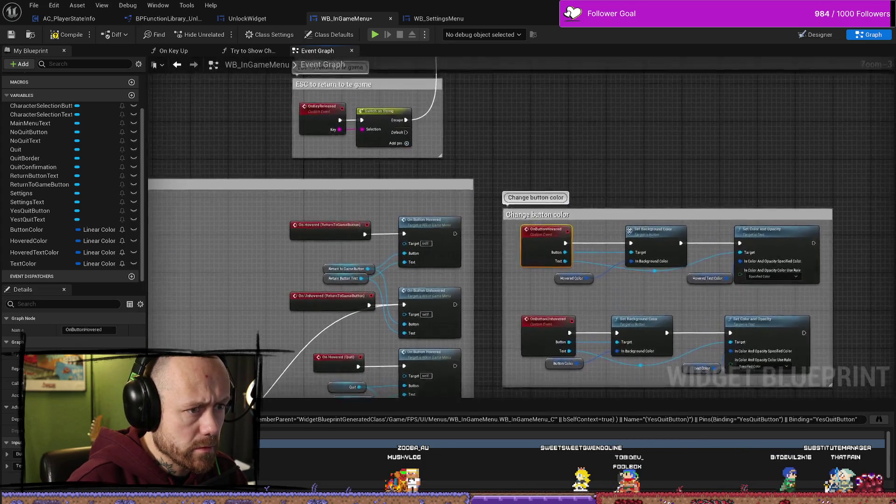
# Check Hovered Color, the color-setting nodes and Hovered Text Color, then shrink the blueprint window
pyautogui.click(432, 276)
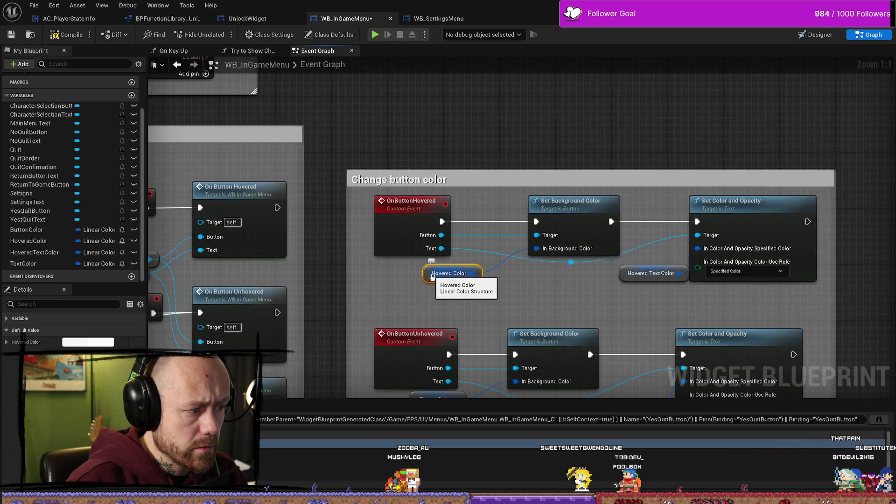
pyautogui.click(83, 343)
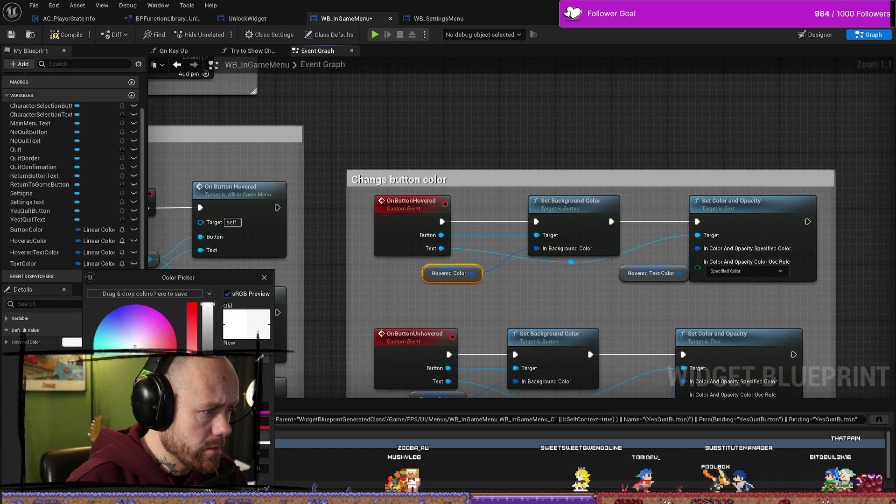
pyautogui.click(577, 203)
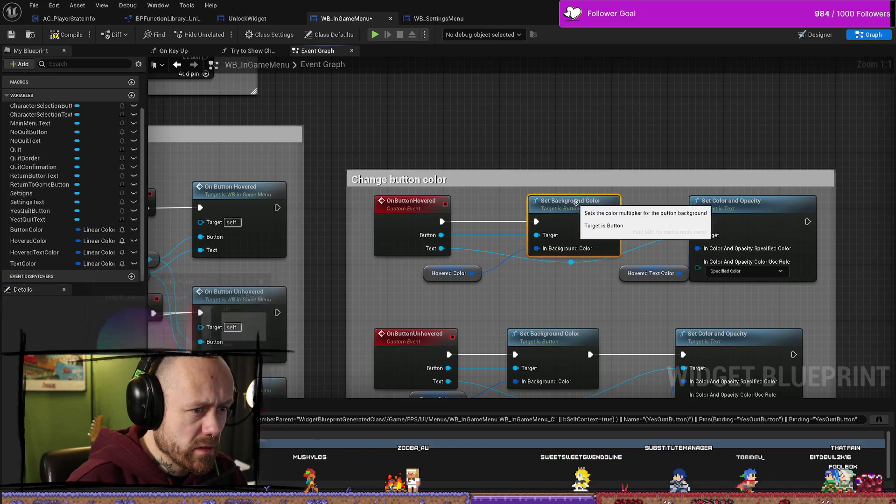
pyautogui.click(621, 219)
pyautogui.click(509, 272)
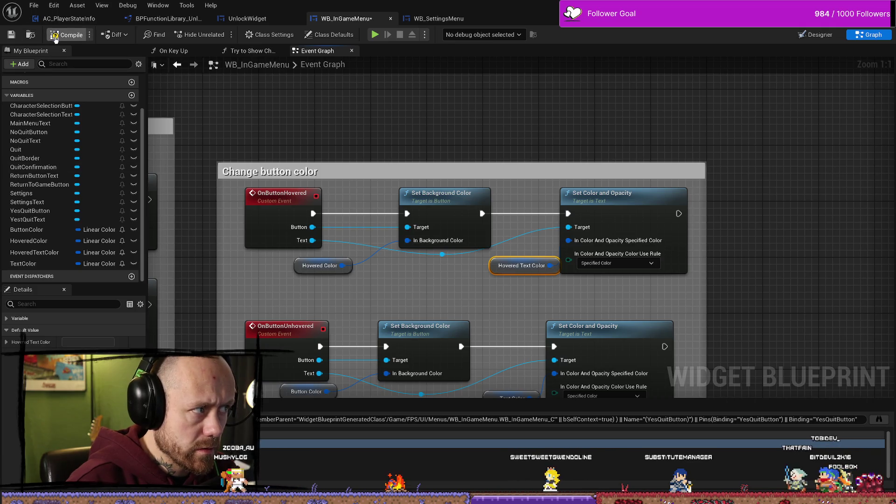
pyautogui.moveTo(836, 6)
pyautogui.mouseDown()
pyautogui.moveTo(758, 55)
pyautogui.moveTo(528, 61)
pyautogui.moveTo(534, 74)
pyautogui.mouseUp()
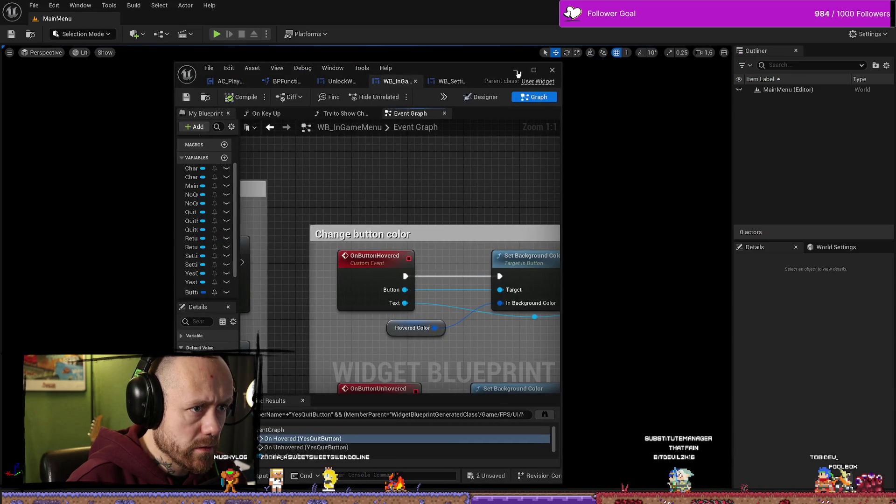
# Play-test a singleplayer Deathmatch, deploy into the match, then stop the session
pyautogui.click(516, 71)
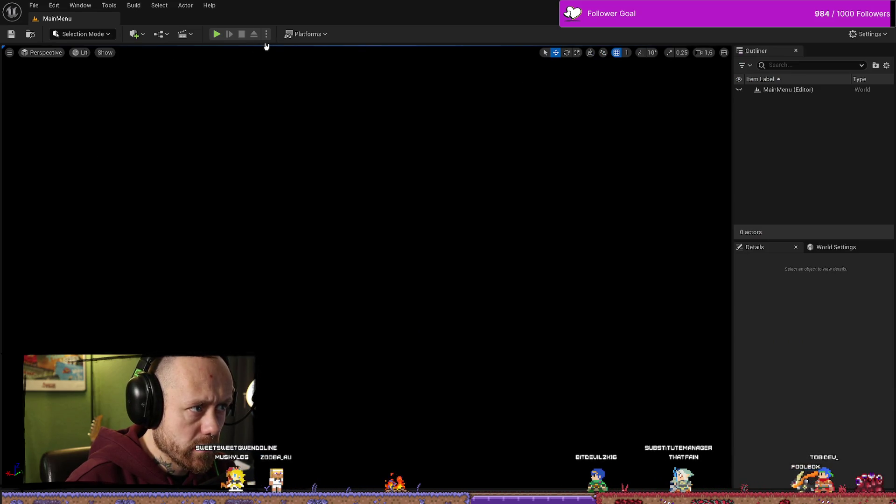
pyautogui.click(266, 34)
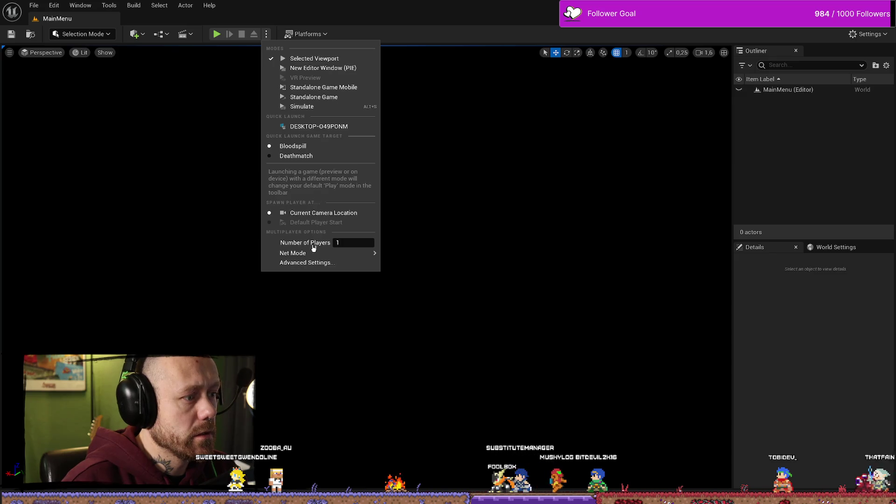
pyautogui.click(302, 69)
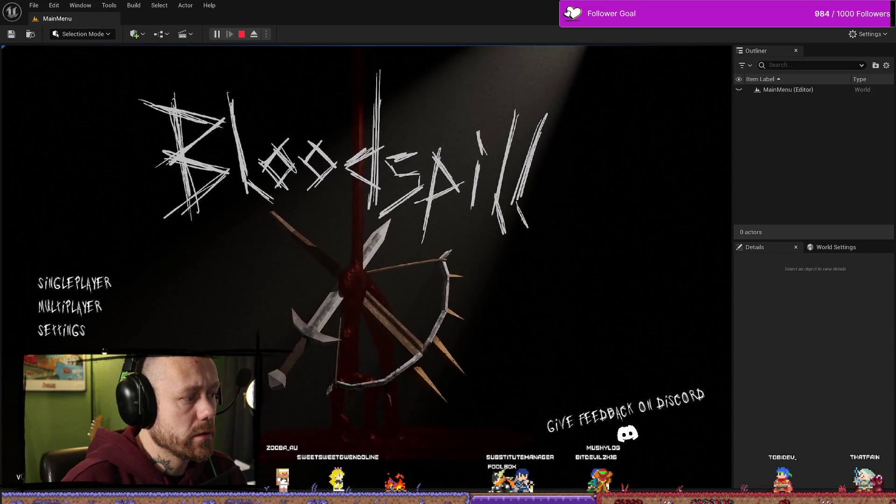
pyautogui.click(75, 283)
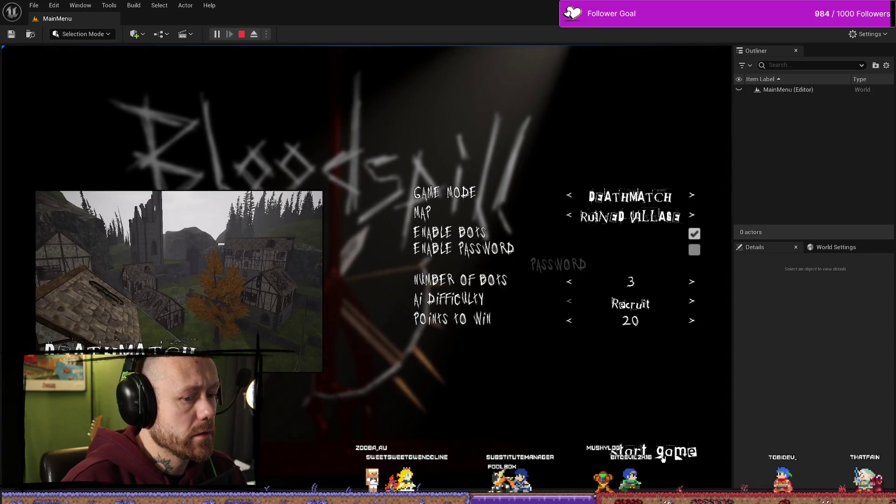
pyautogui.click(644, 446)
pyautogui.click(380, 426)
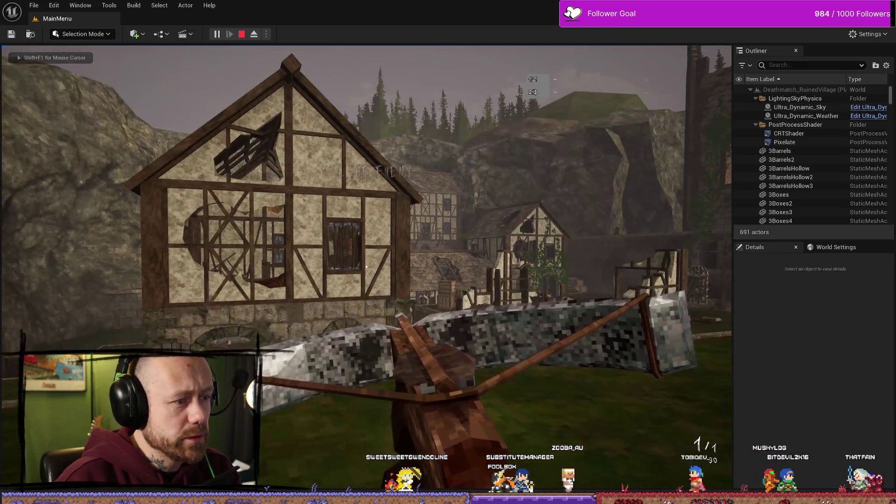
pyautogui.press('Escape')
pyautogui.hotkey('ctrl', 'space')
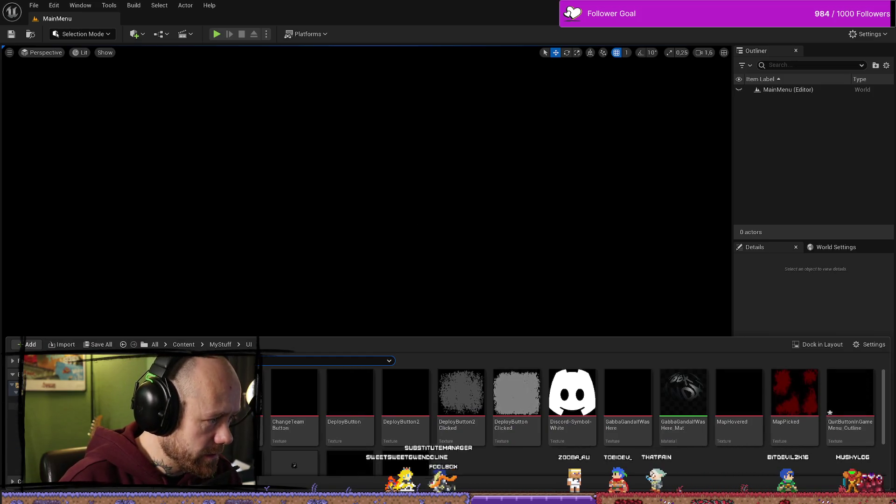
# Search all content for 'input' and show IA_ShowInputs in its folder
pyautogui.hotkey('alt', 'Left')
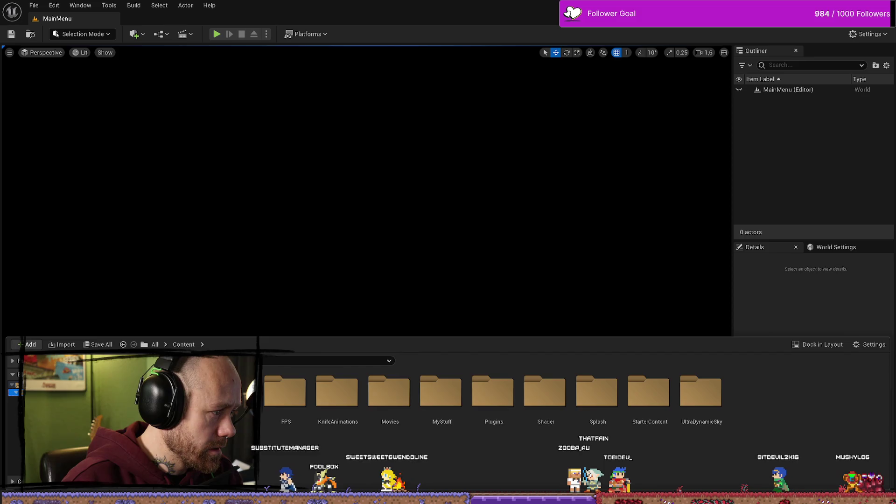
pyautogui.hotkey('alt', 'Left')
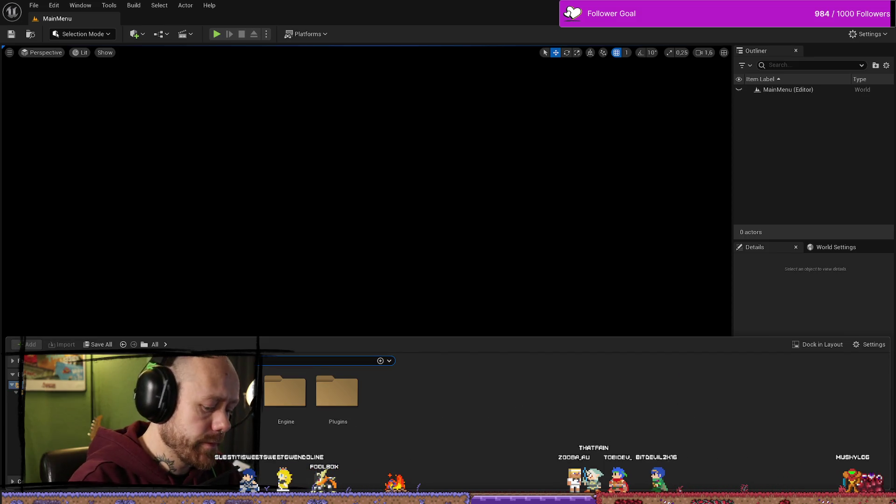
pyautogui.write('input')
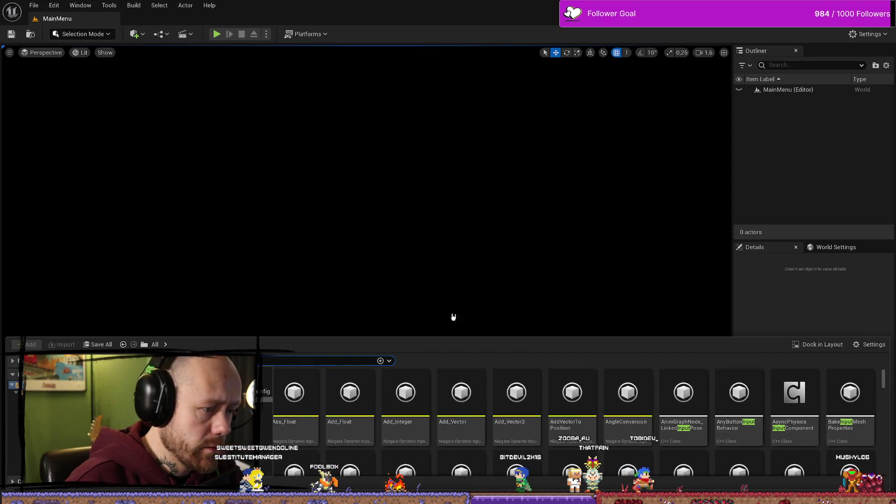
pyautogui.scroll(-15, 446, 429)
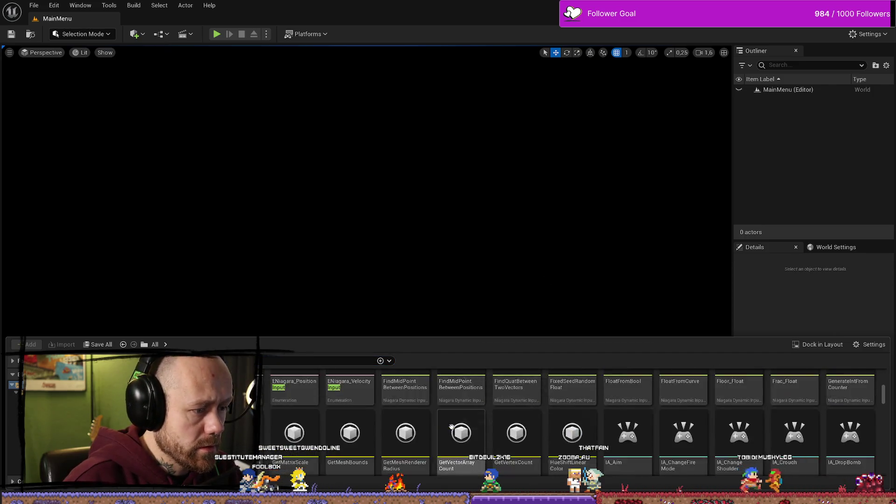
pyautogui.scroll(-3, 446, 430)
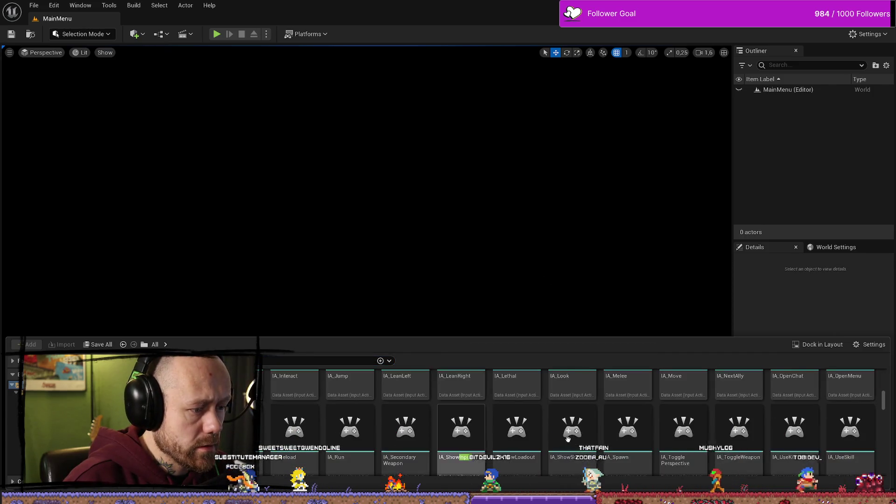
pyautogui.rightClick(481, 441)
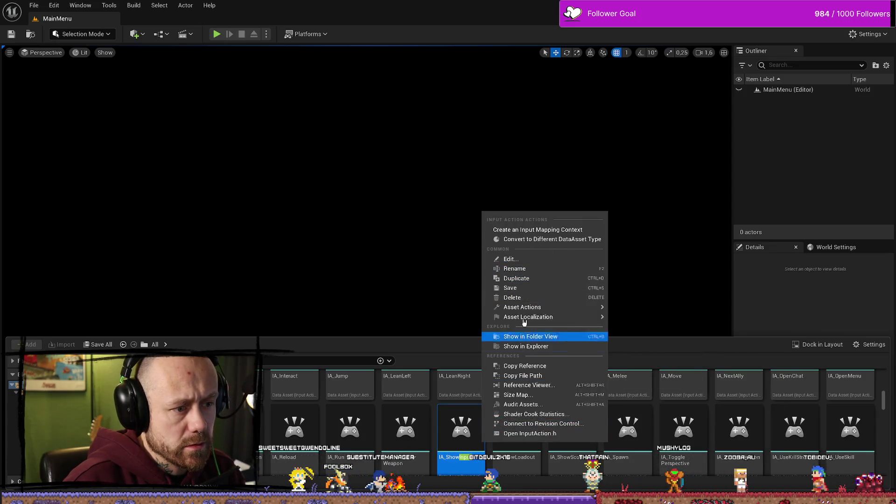
pyautogui.click(541, 339)
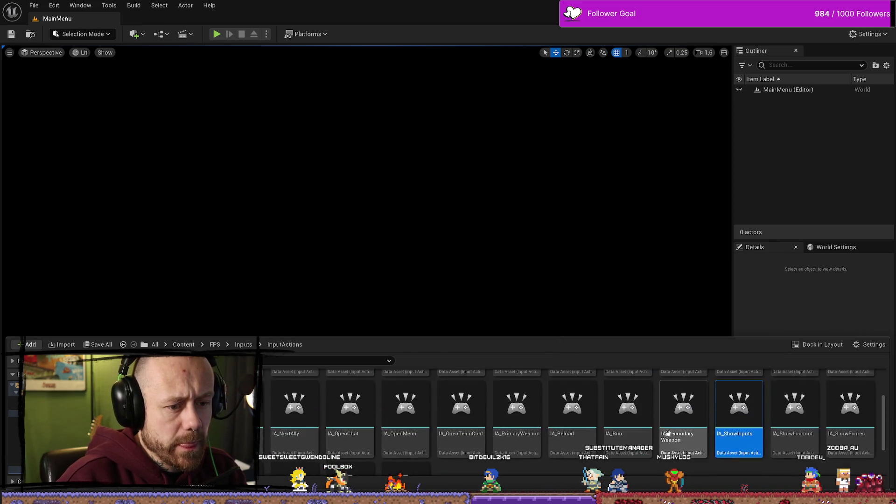
# Open IA_OpenMenu from the FPS/Inputs/InputActions folder for editing
pyautogui.moveTo(595, 337); pyautogui.dragTo(596, 232)
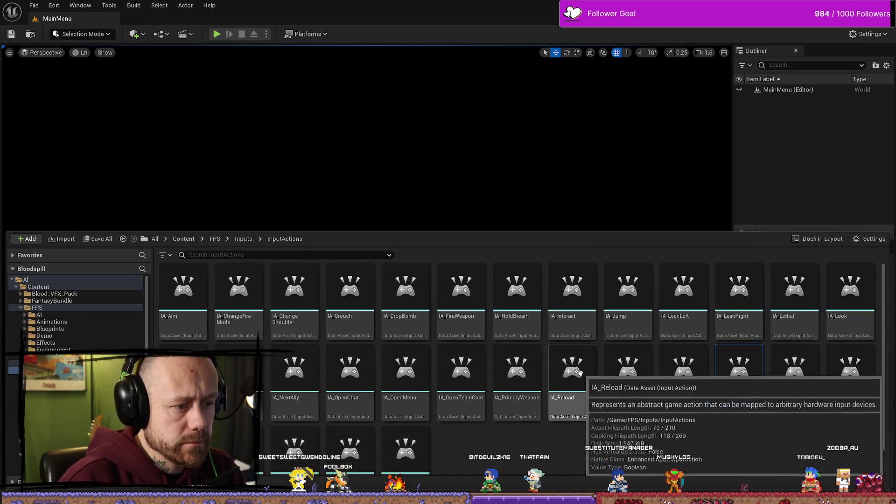
pyautogui.hotkey('alt', 'Left')
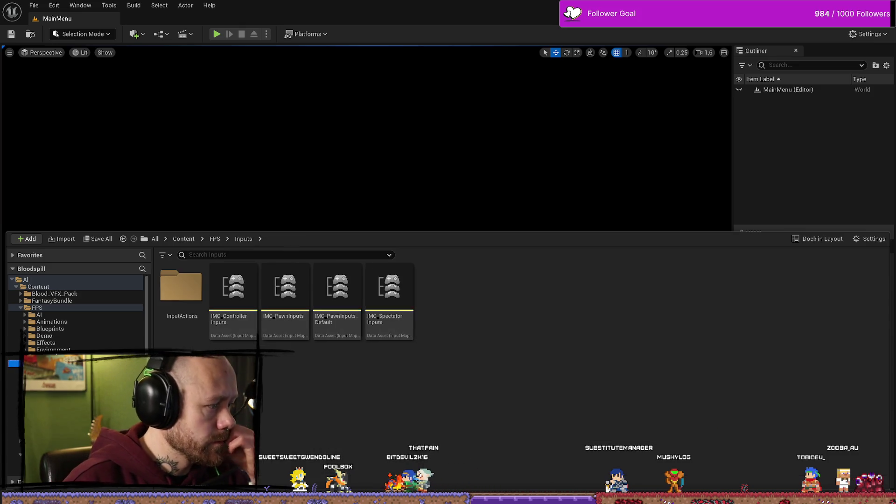
pyautogui.doubleClick(181, 287)
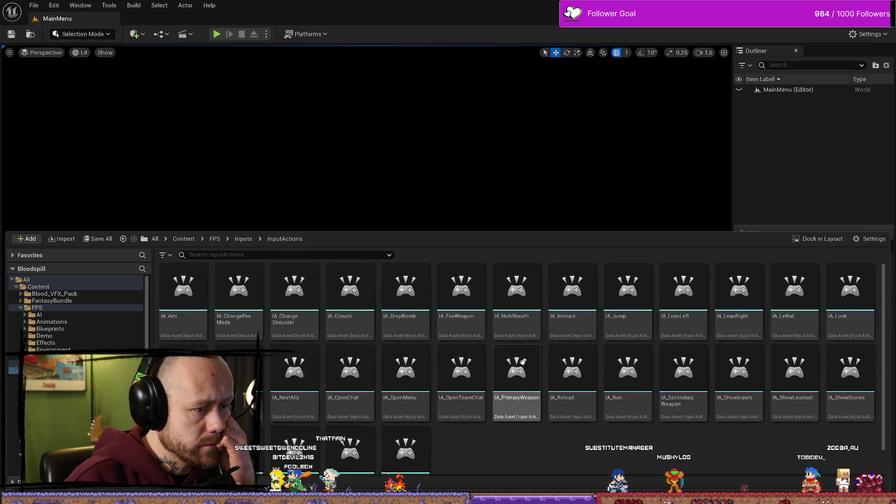
pyautogui.doubleClick(469, 374)
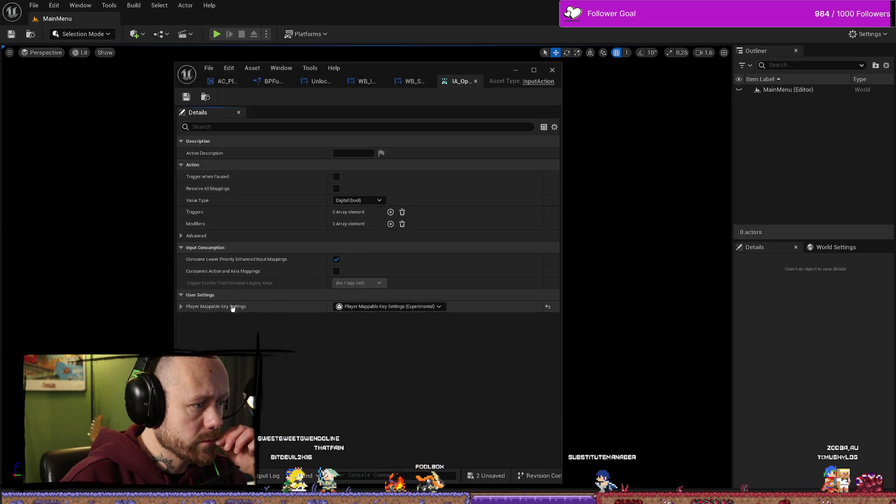
# Check IA_OpenMenu's mappable key settings and IA_Crouch, closing both editors
pyautogui.click(181, 307)
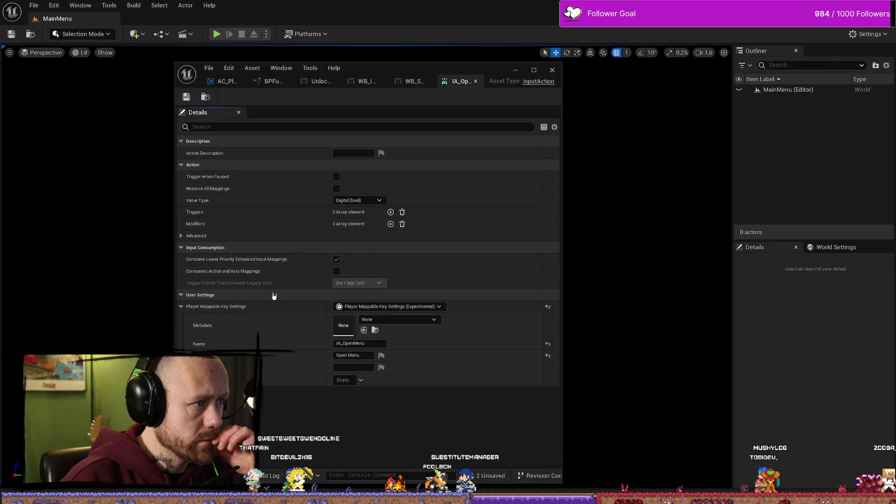
pyautogui.rightClick(460, 83)
pyautogui.click(458, 74)
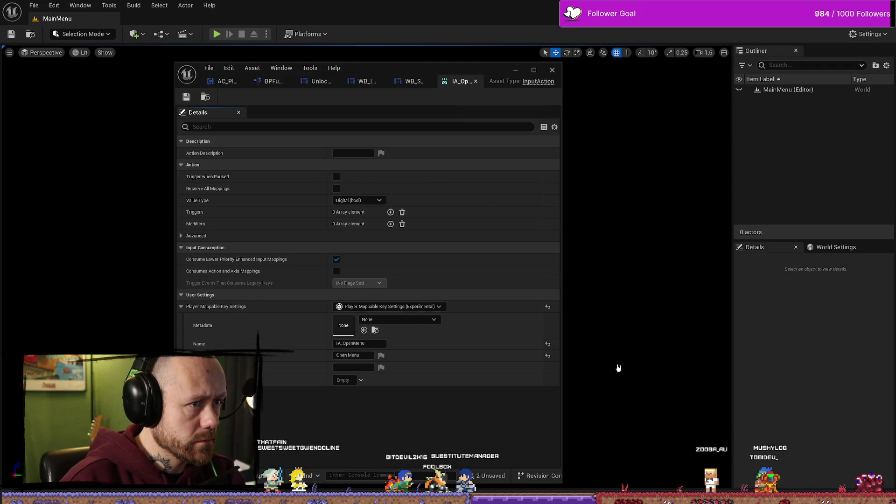
pyautogui.hotkey('ctrl', 'space')
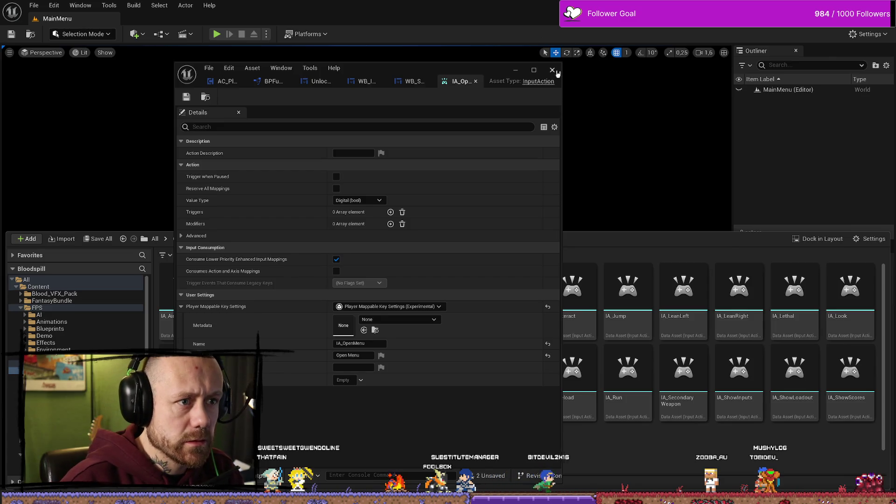
pyautogui.click(553, 70)
pyautogui.hotkey('ctrl', 'space')
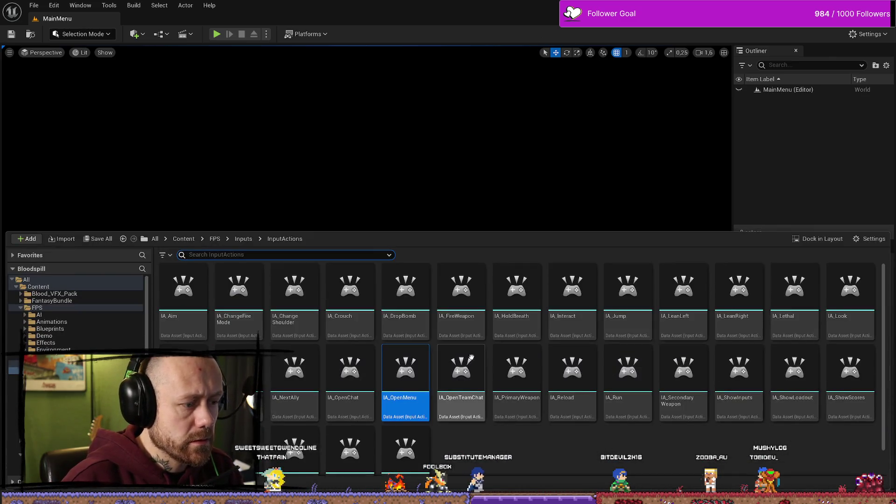
pyautogui.doubleClick(351, 299)
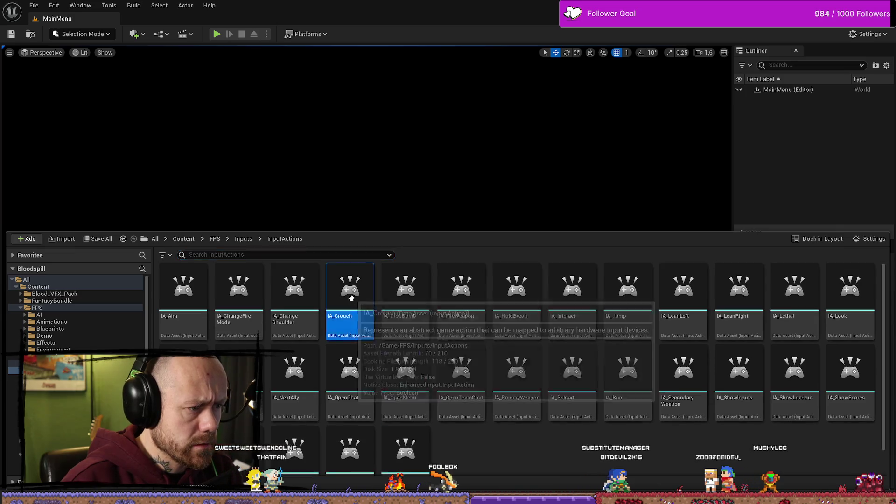
pyautogui.click(553, 71)
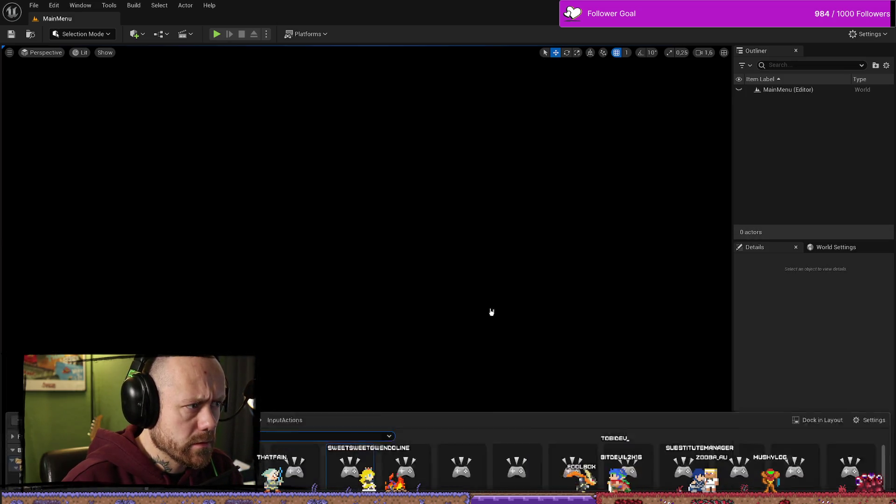
pyautogui.hotkey('ctrl', 'space')
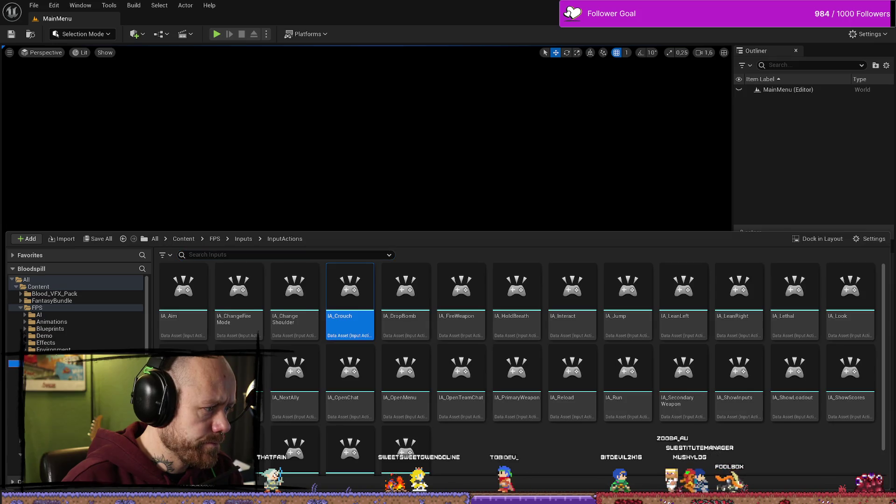
pyautogui.press('BackSpace')
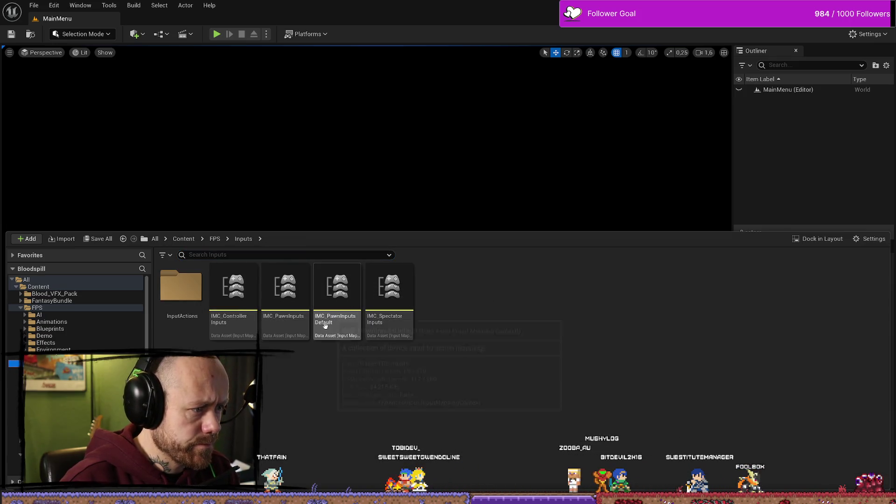
# Open the IMC_PawnInputs mapping context to inspect it, then close it
pyautogui.click(285, 287)
pyautogui.doubleClick(276, 289)
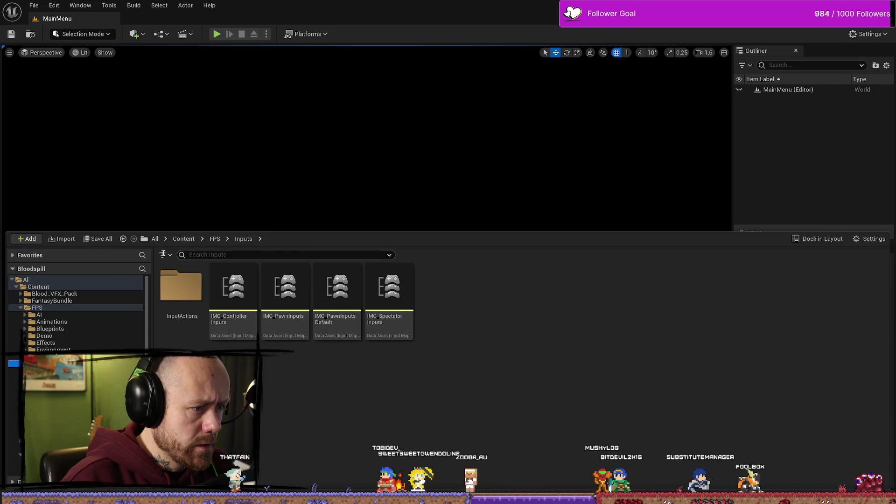
pyautogui.doubleClick(292, 297)
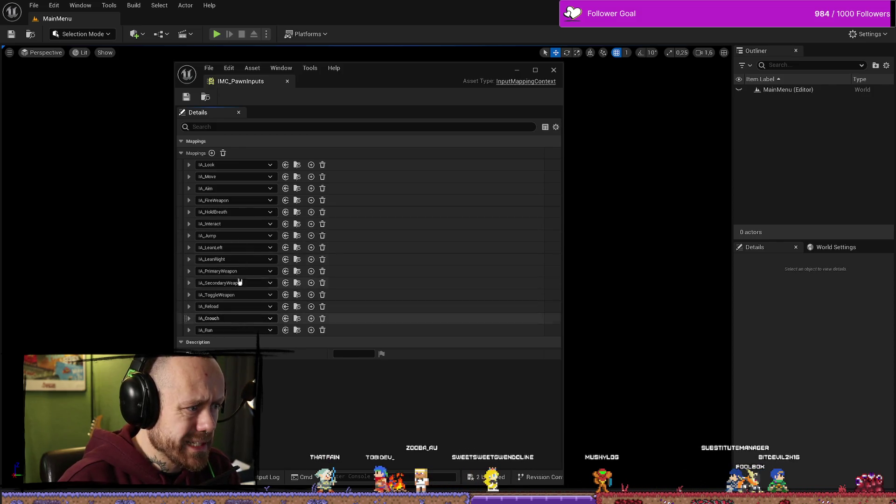
pyautogui.click(554, 70)
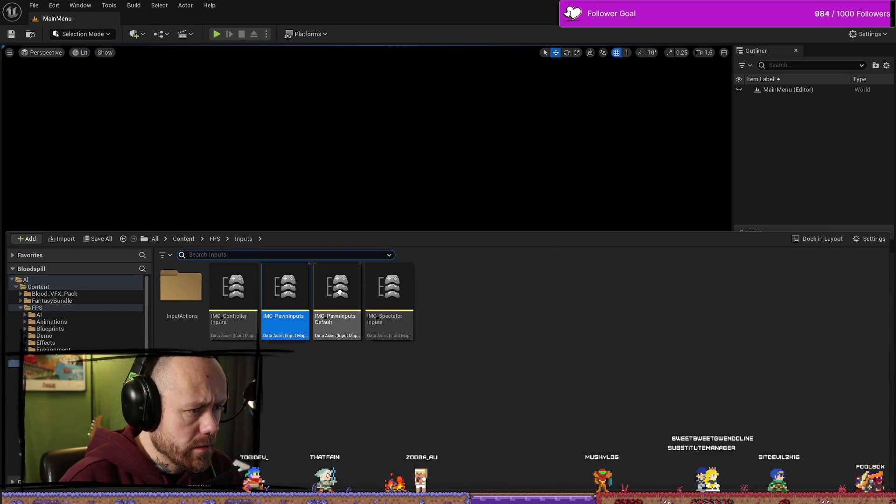
# In IMC_ControllerInputs, change the IA_OpenMenu key from Escape to 1 and close the editor
pyautogui.doubleClick(233, 292)
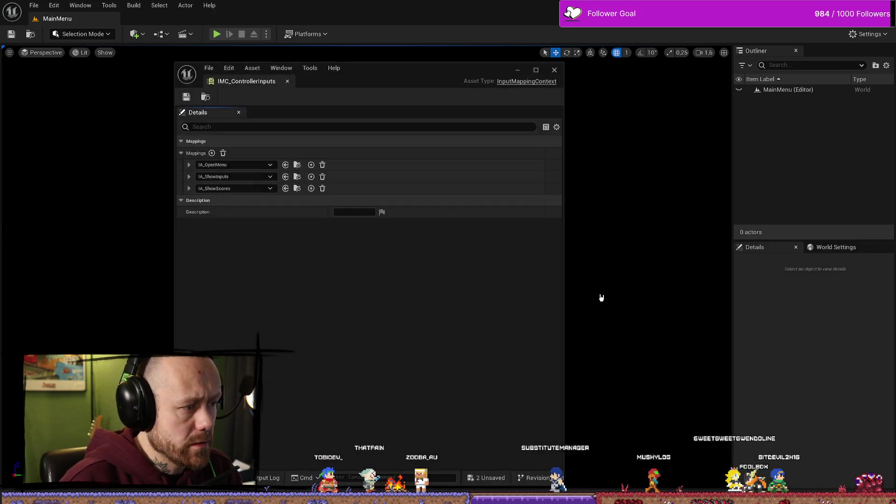
pyautogui.click(189, 165)
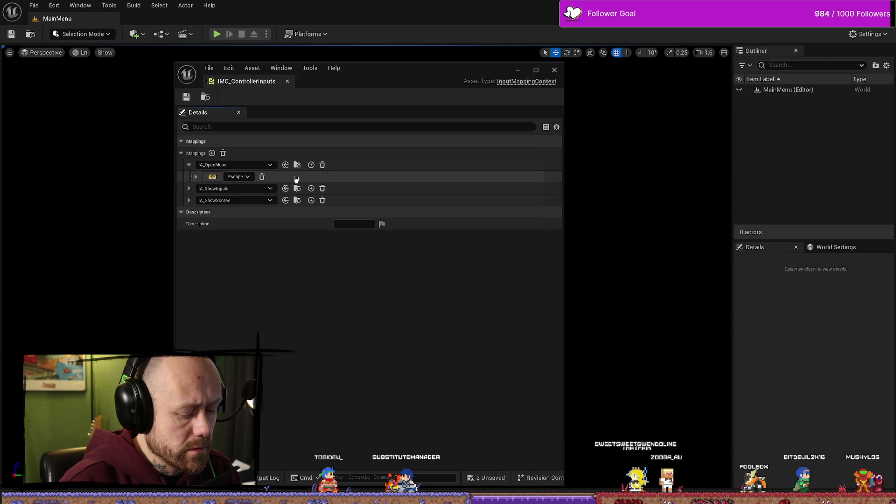
pyautogui.click(236, 177)
pyautogui.press('1')
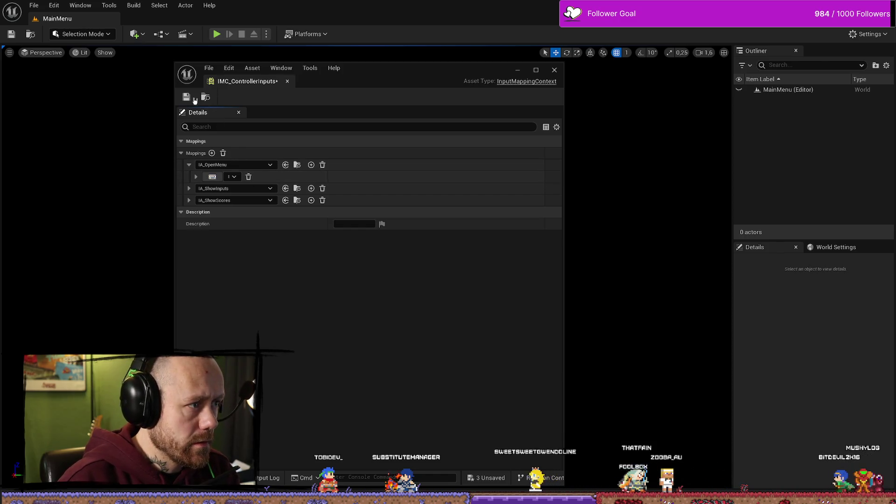
pyautogui.click(555, 70)
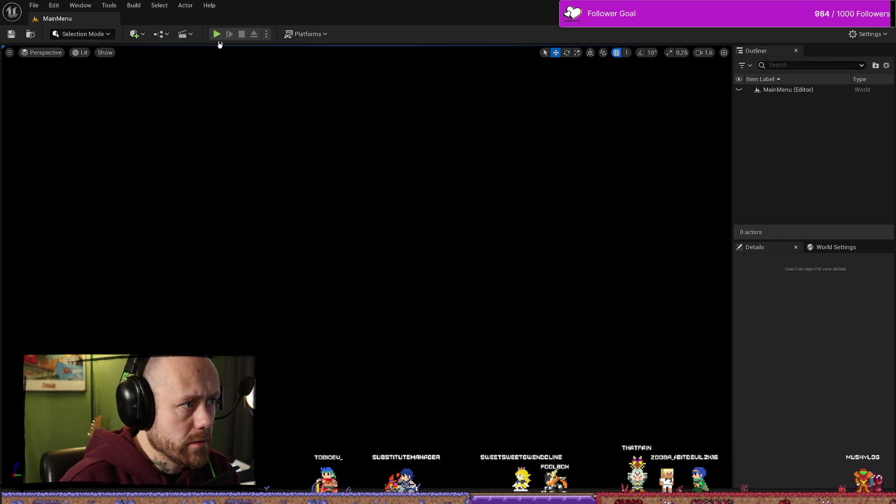
# Open Deathmatch_RuinedVillage from Maps/GameModes, saving the changed quit button textures
pyautogui.hotkey('ctrl', 'space')
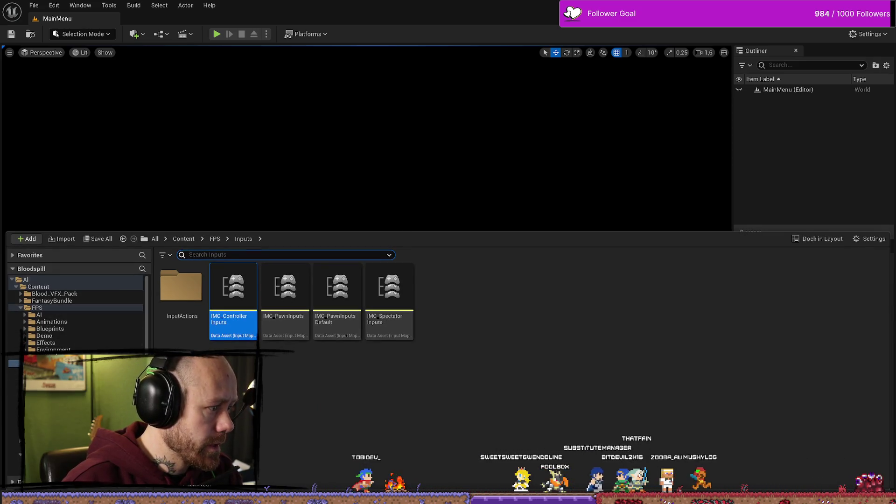
pyautogui.hotkey('alt', 'Left')
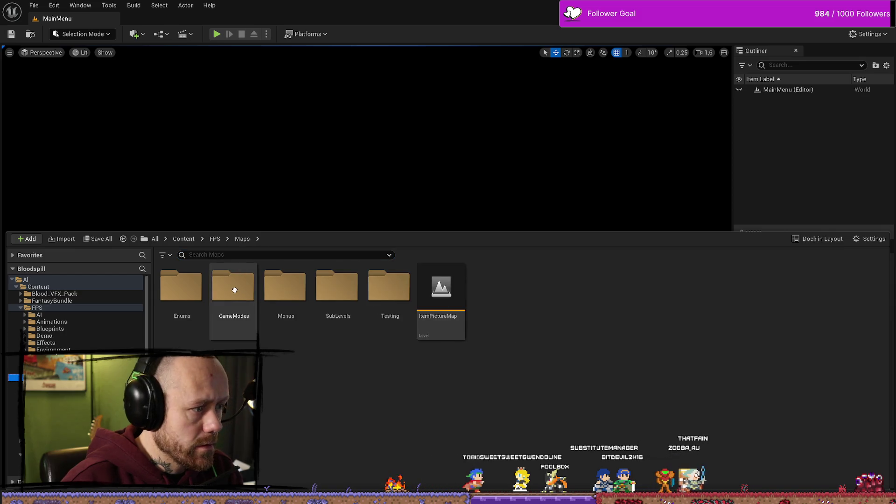
pyautogui.doubleClick(232, 286)
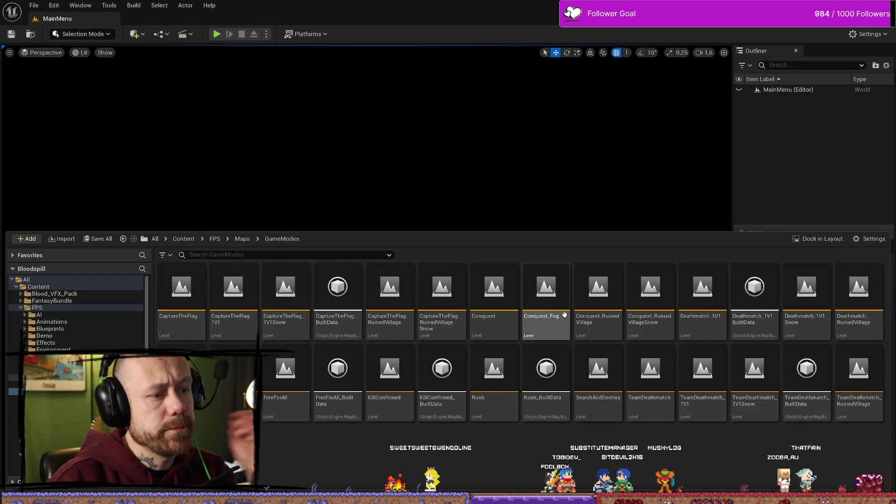
pyautogui.doubleClick(868, 287)
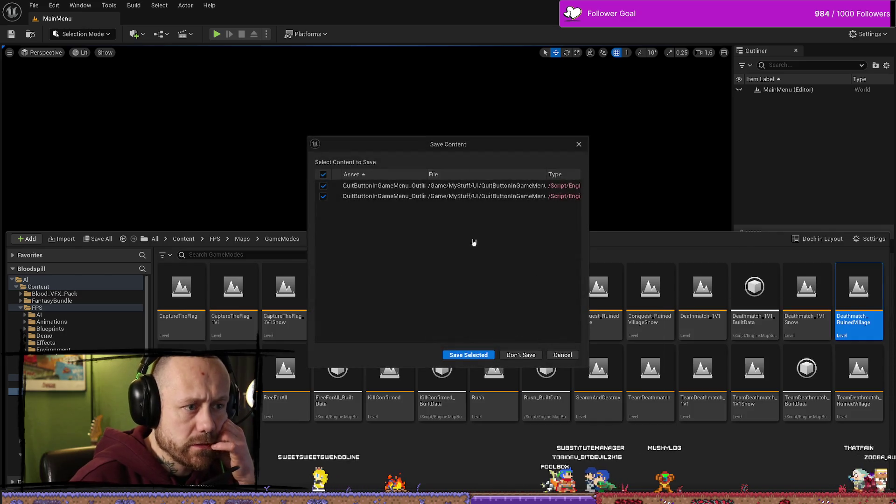
pyautogui.click(462, 355)
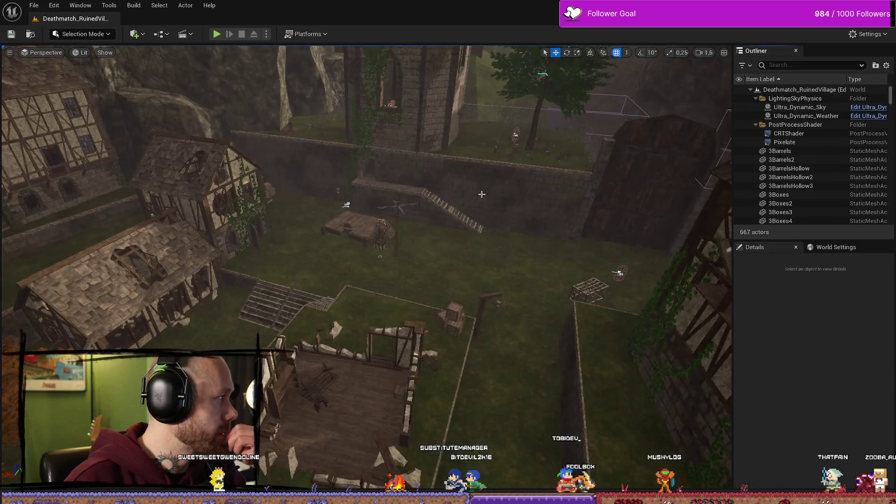
# Play the level, open the pause menu, click Quit to show Leave Match, then stop
pyautogui.click(217, 34)
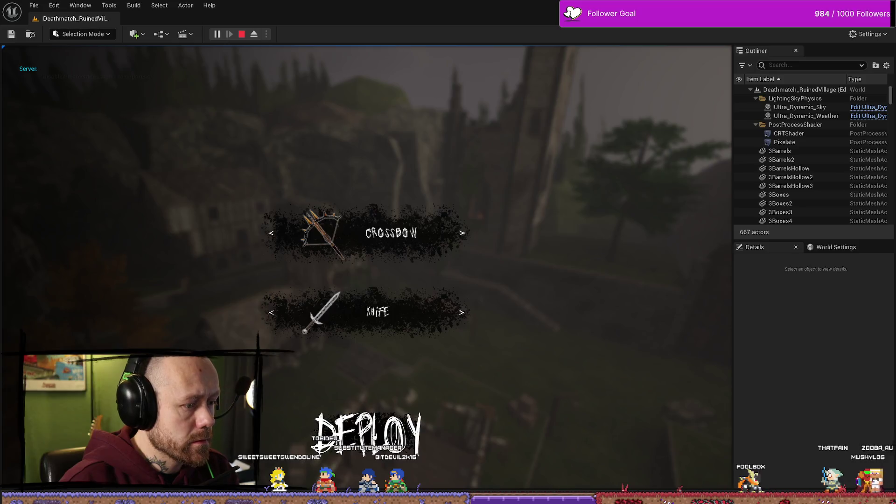
pyautogui.press('Escape')
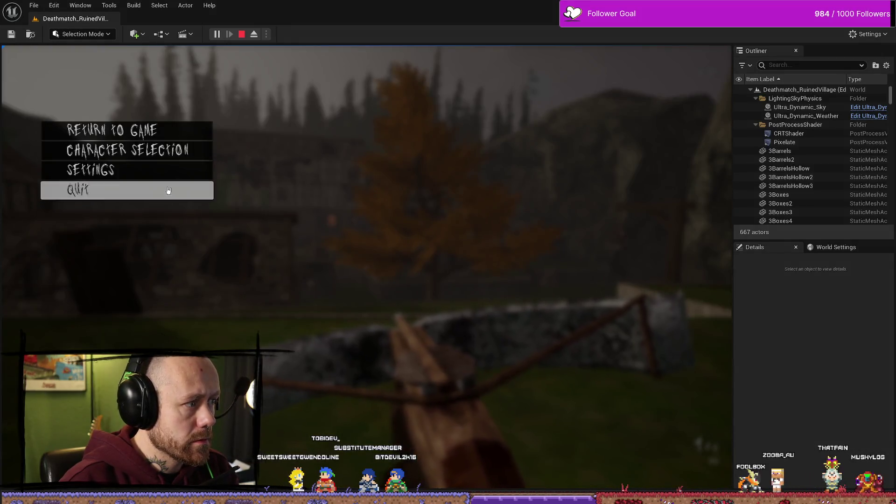
pyautogui.click(168, 190)
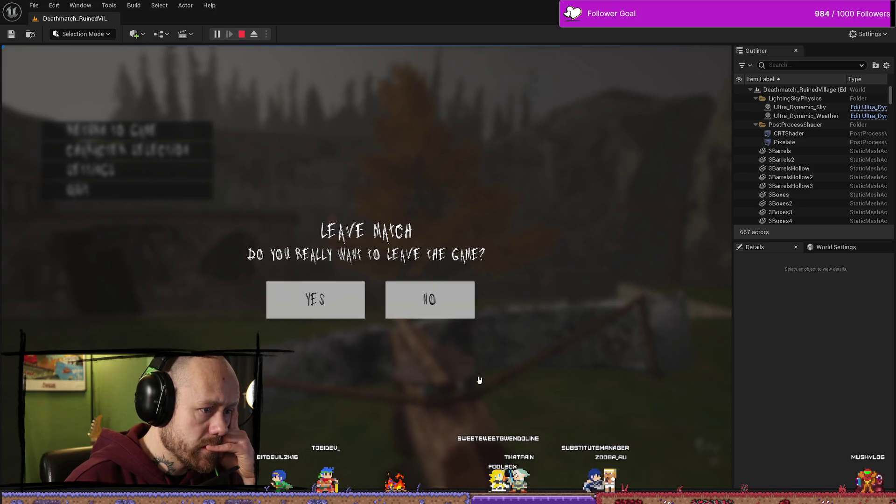
pyautogui.press('Escape')
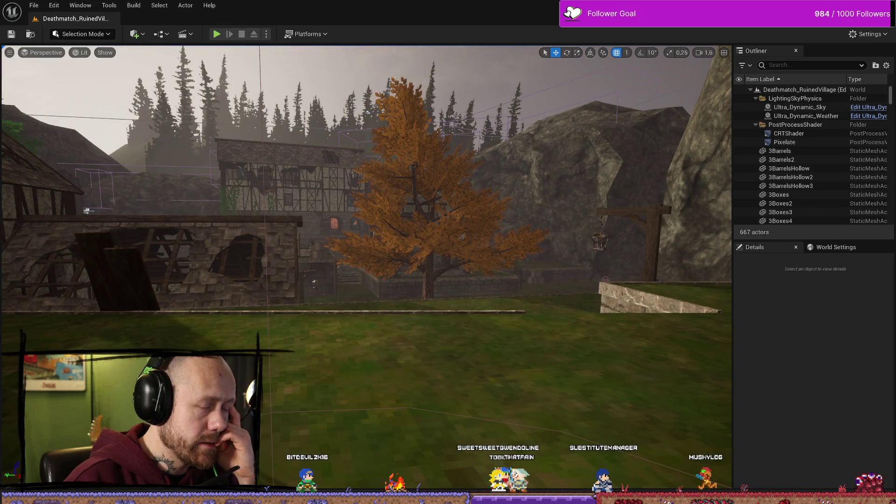
# Select the Deathmatch_RuinedVillage level asset in the content drawer
pyautogui.hotkey('ctrl', 'space')
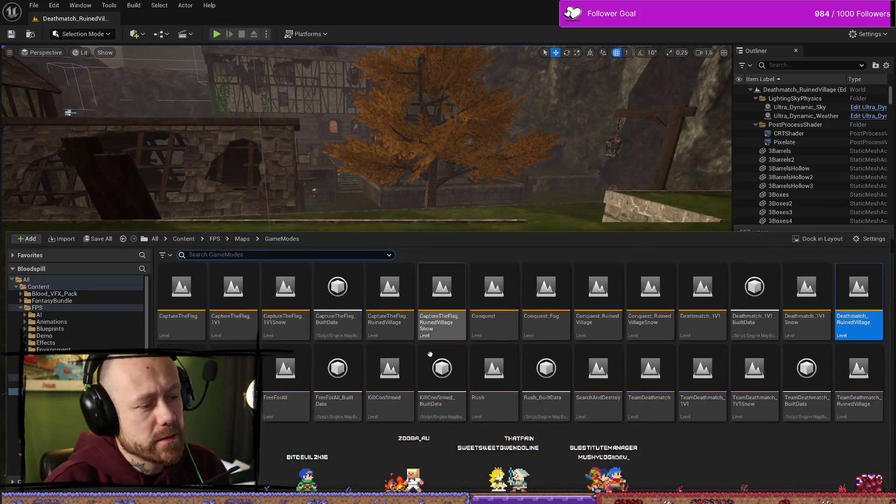
pyautogui.click(865, 286)
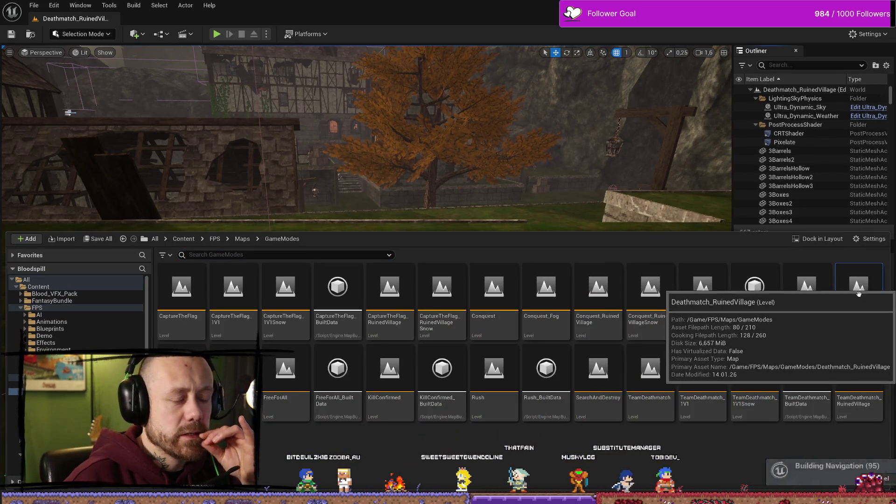
pyautogui.click(865, 285)
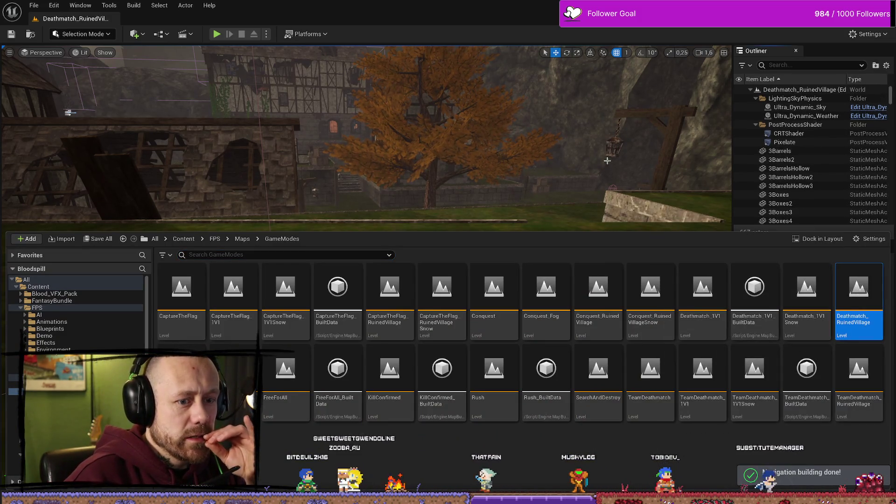
pyautogui.press('super+d')
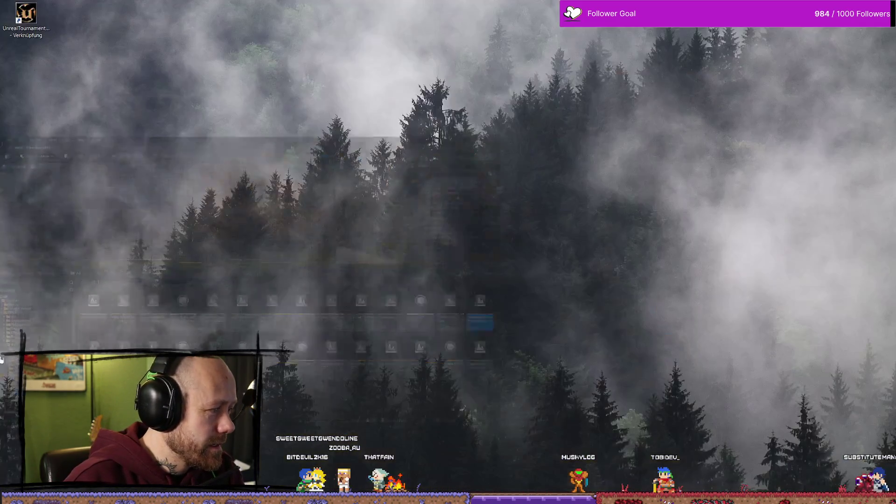
pyautogui.press('super+d')
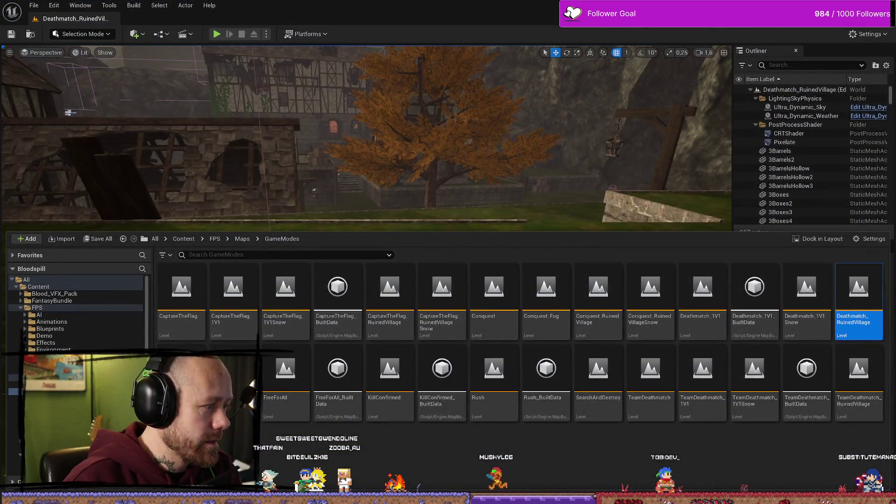
pyautogui.press('super+d')
pyautogui.press('super+d')
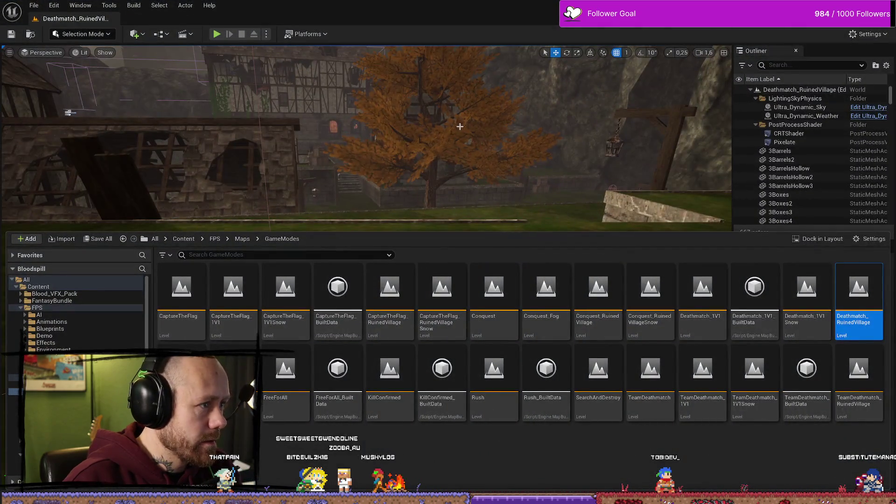
pyautogui.hotkey('ctrl', 'space')
pyautogui.press('super+d')
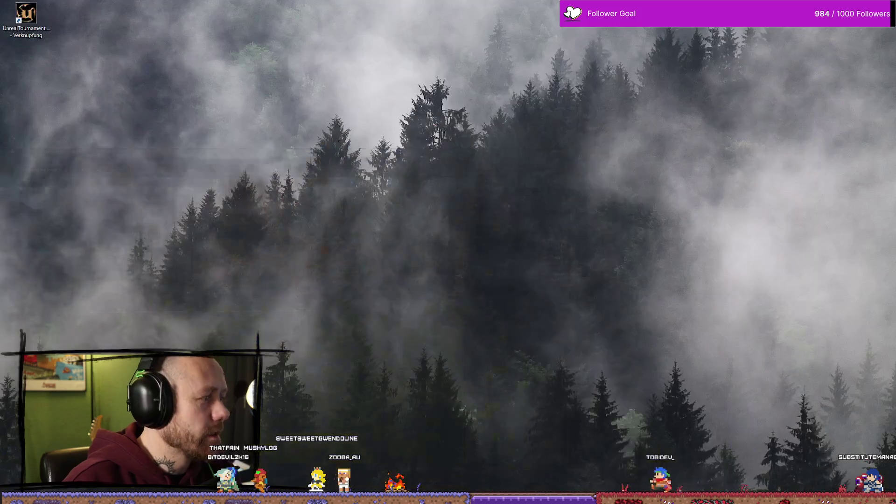
pyautogui.press('super+d')
pyautogui.press('super+d')
pyautogui.press('super+d')
# Browse the content drawer to MyStuff/UI, then to FPS/UI
pyautogui.hotkey('ctrl', 'space')
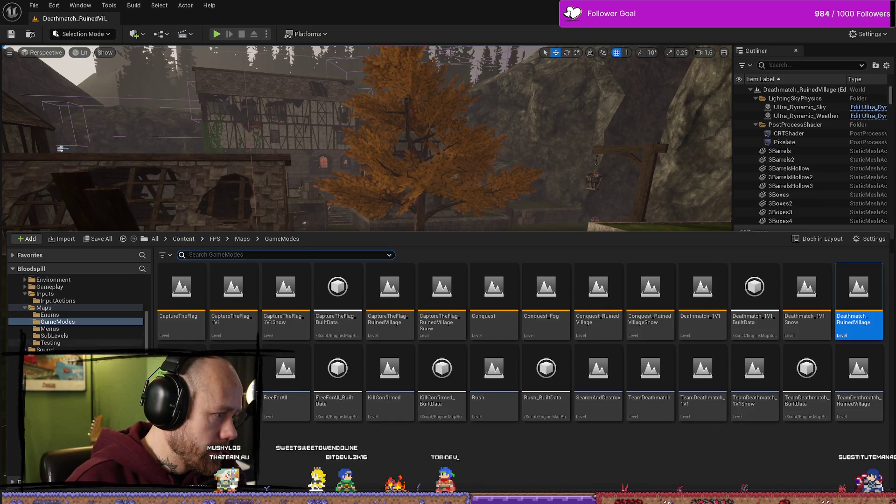
pyautogui.scroll(-5, 74, 313)
pyautogui.click(42, 414)
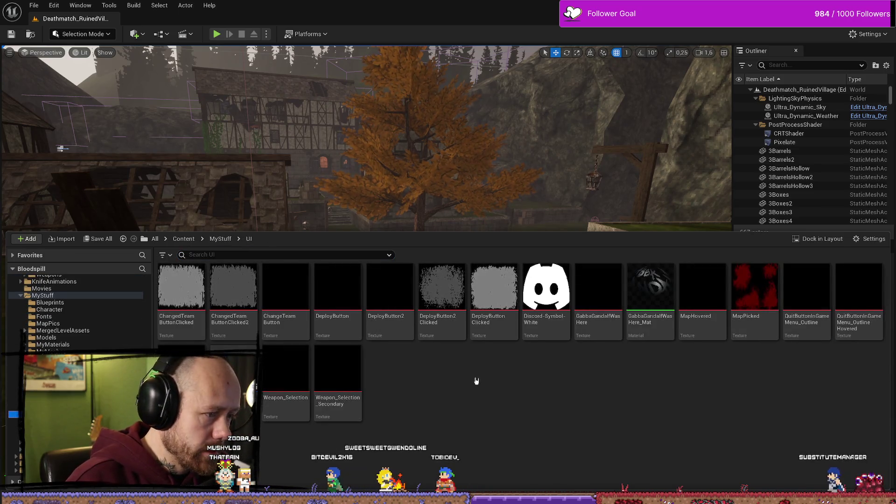
pyautogui.scroll(5, 75, 313)
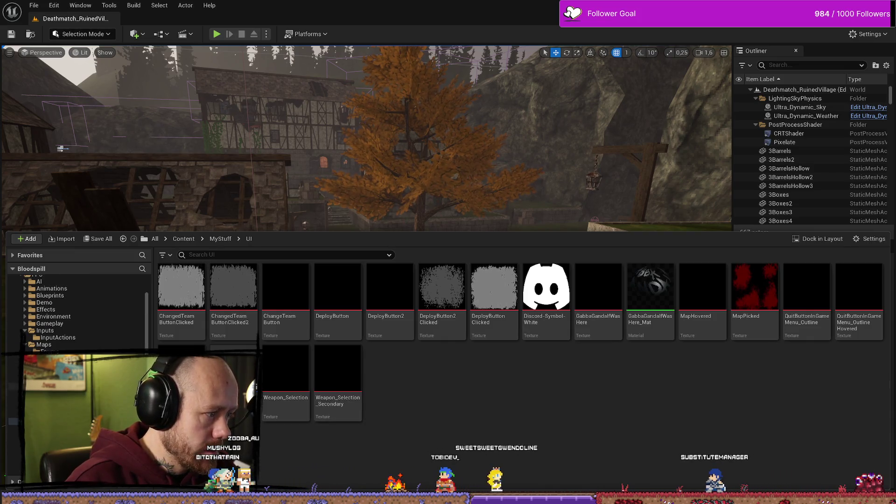
pyautogui.click(42, 393)
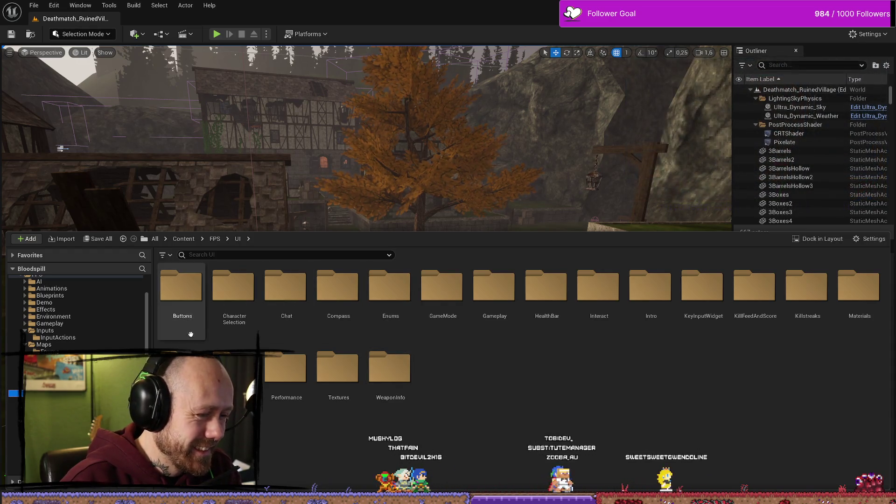
# Open WB_InGameMenu from FPS/UI/Menus, select the Yes button, and centre the Leave Match dialog
pyautogui.doubleClick(182, 369)
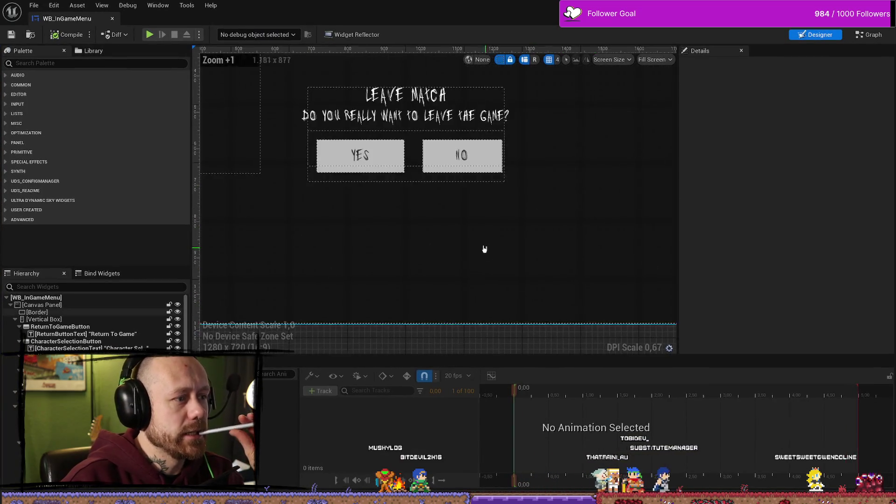
pyautogui.click(450, 236)
pyautogui.rightClick(471, 297)
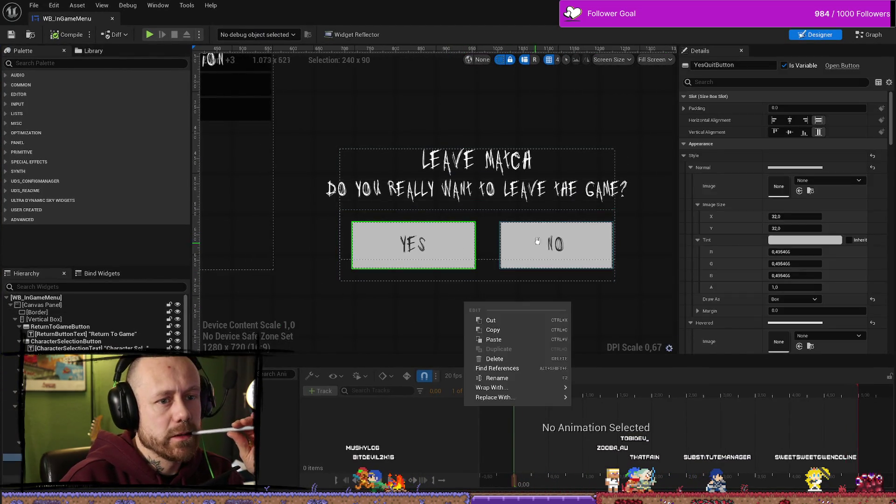
pyautogui.moveTo(471, 297); pyautogui.dragTo(428, 250)
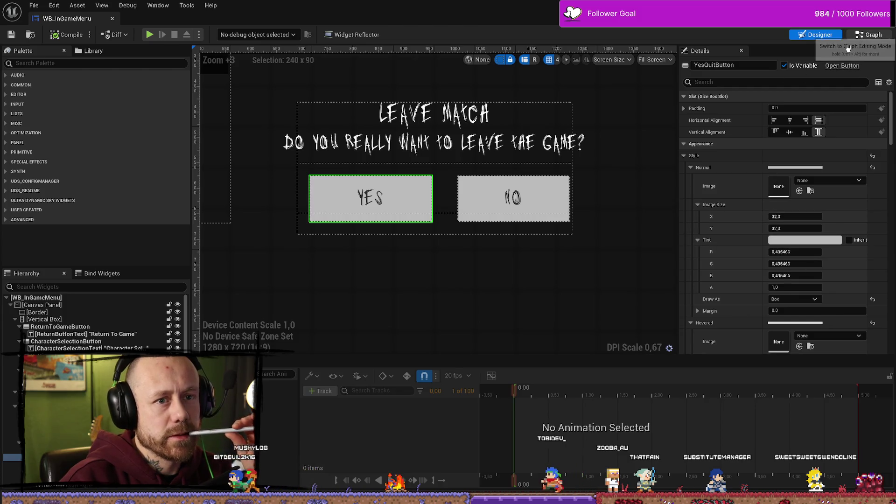
# In WB_InGameMenu's Event Graph, check the Hovered Color default feeding Set Background Color
pyautogui.click(849, 38)
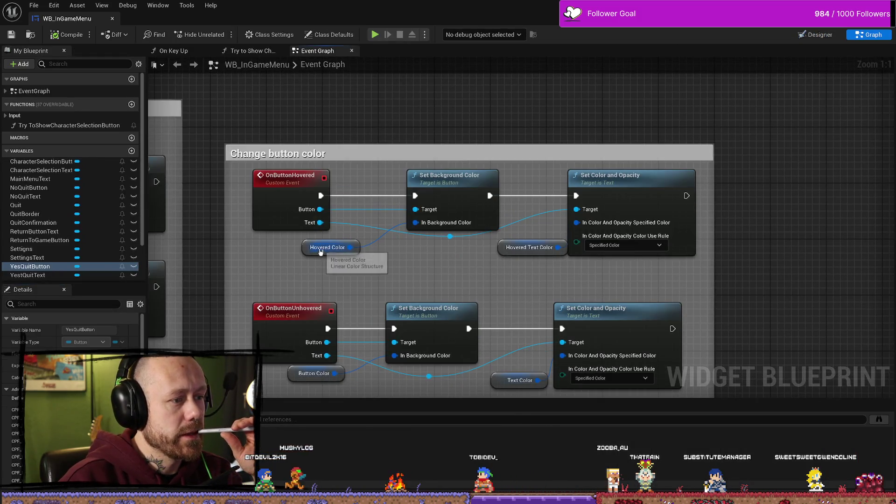
pyautogui.click(327, 248)
pyautogui.click(449, 177)
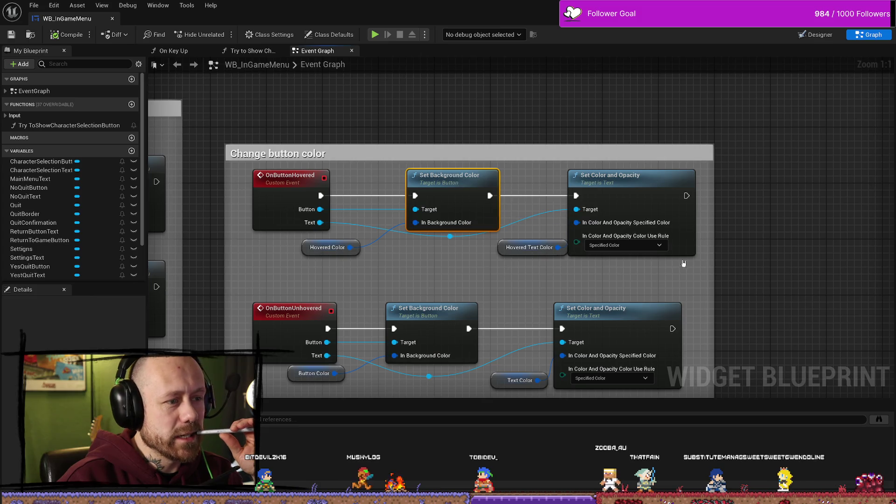
pyautogui.click(307, 249)
pyautogui.click(621, 232)
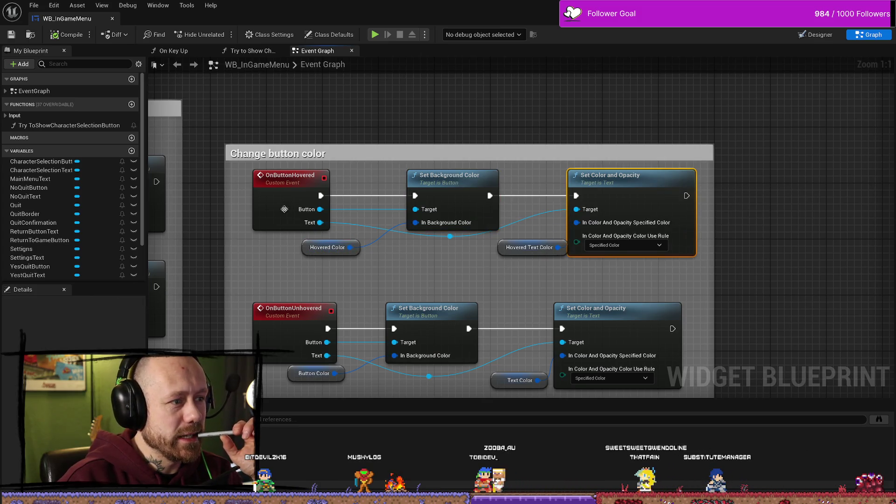
# Check the Hovered Text Color, Text Color and Button Color defaults in the unhover nodes
pyautogui.click(506, 249)
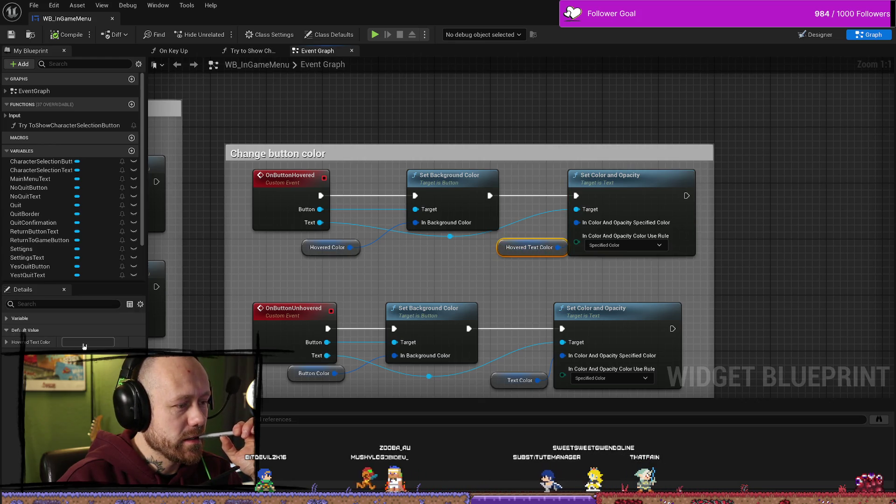
pyautogui.moveTo(409, 329); pyautogui.dragTo(418, 267)
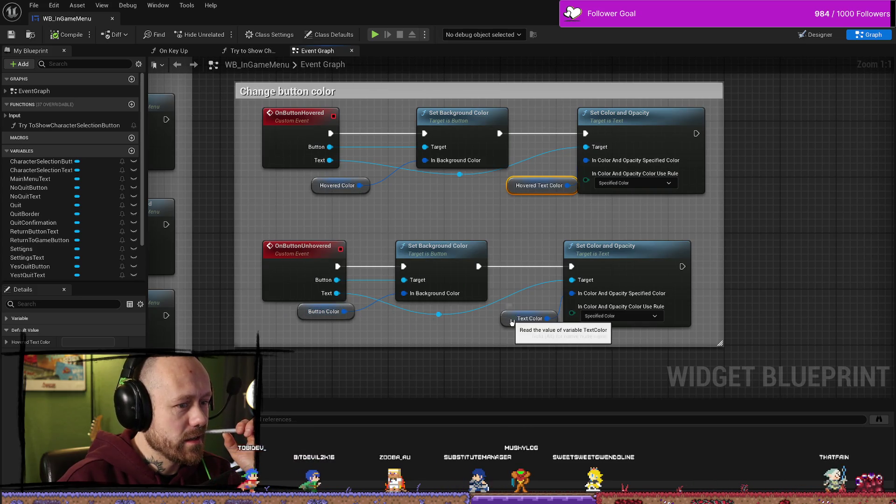
pyautogui.click(529, 319)
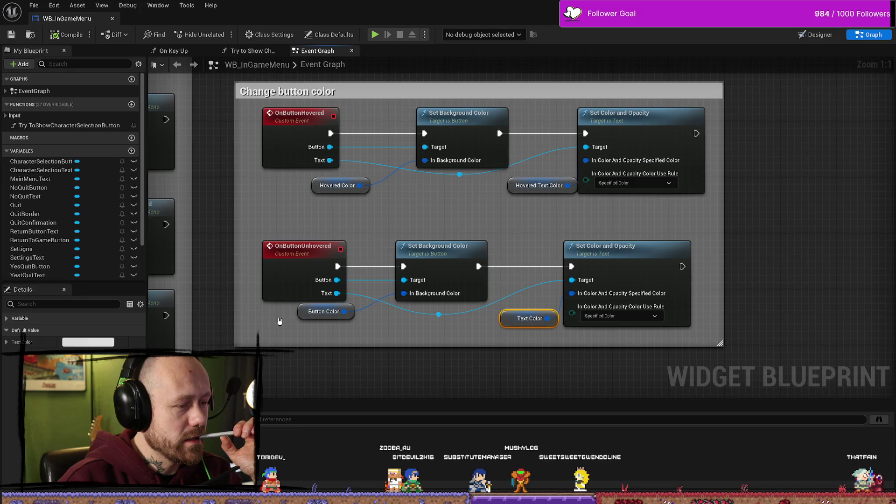
pyautogui.click(303, 315)
pyautogui.moveTo(309, 380); pyautogui.dragTo(439, 330)
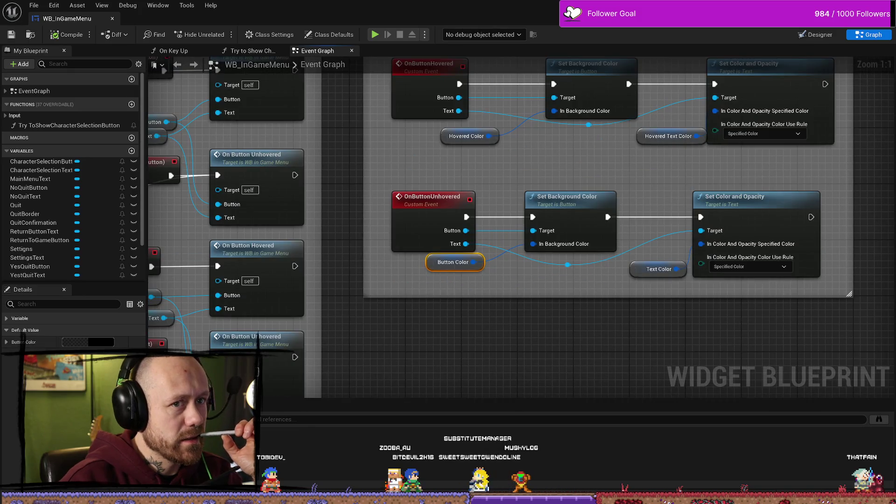
pyautogui.hotkey('alt', 'Tab')
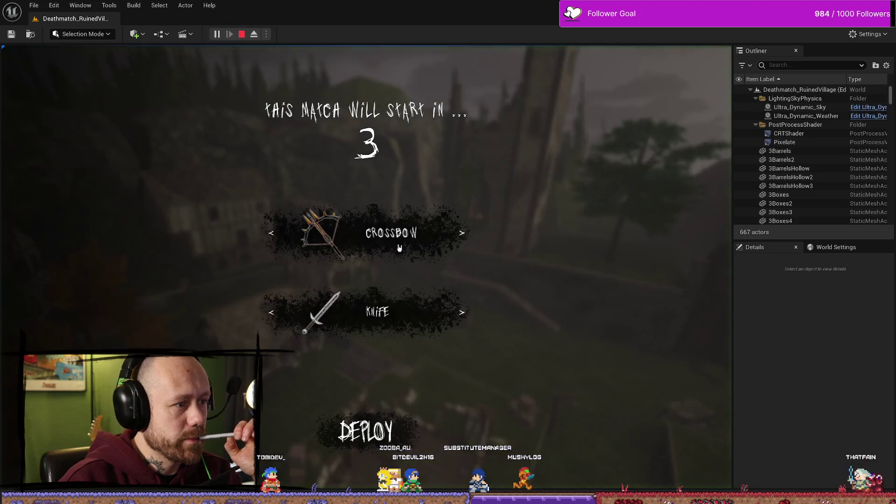
# In play mode, choose Quit from the pause menu to bring up Leave Match, then stop playing
pyautogui.press('Escape')
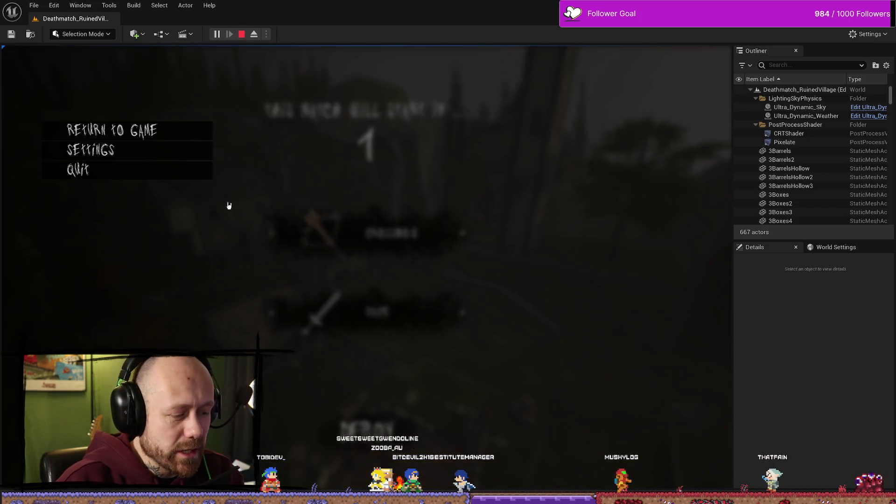
pyautogui.click(107, 170)
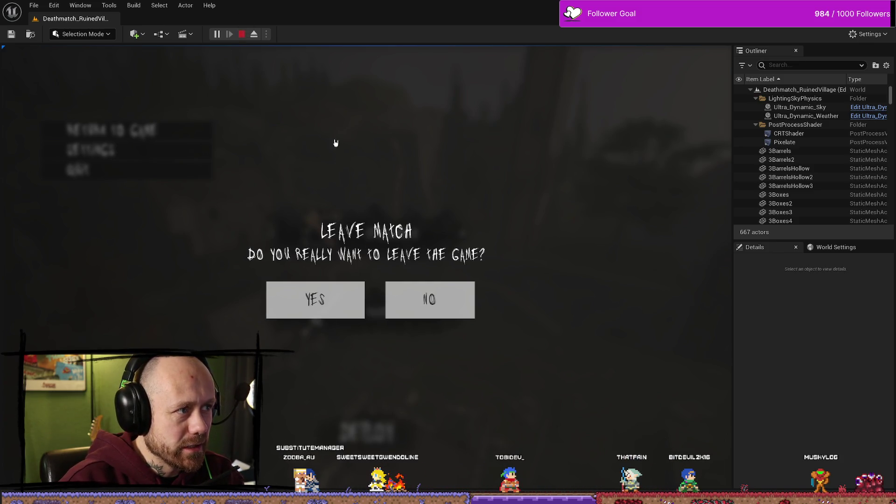
pyautogui.press('Escape')
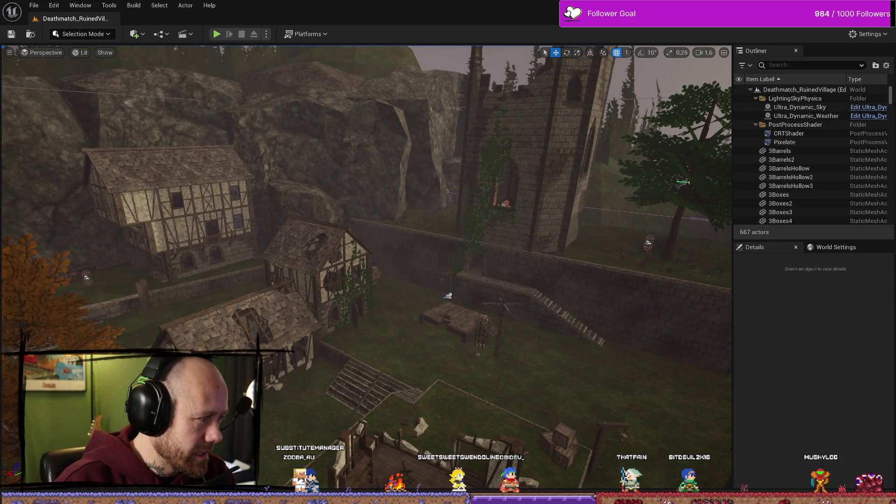
pyautogui.hotkey('alt', 'Tab')
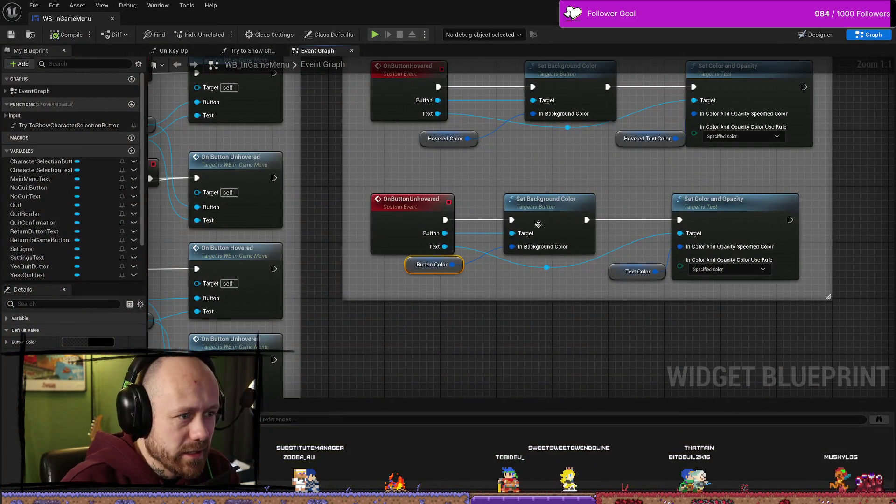
# Inspect the Text Color and Button Color values and locate the YesQuit nodes and Button Unhovered event
pyautogui.click(609, 273)
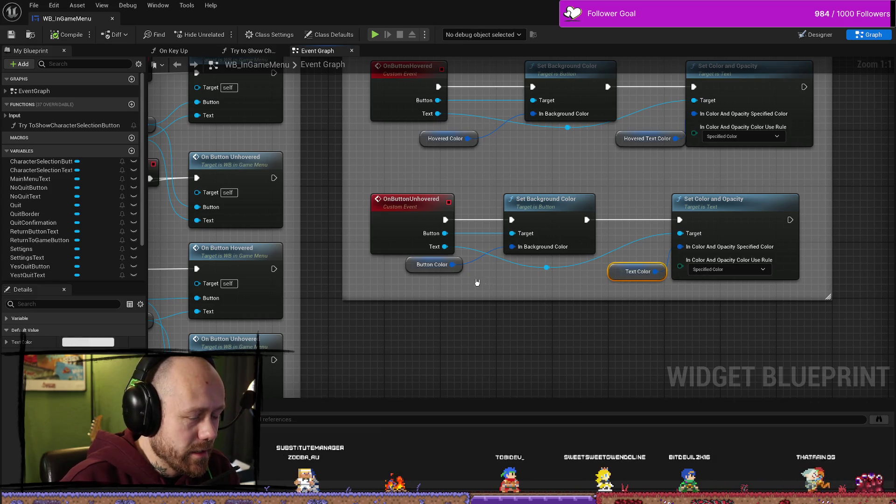
pyautogui.click(413, 267)
pyautogui.moveTo(387, 191); pyautogui.dragTo(570, 280)
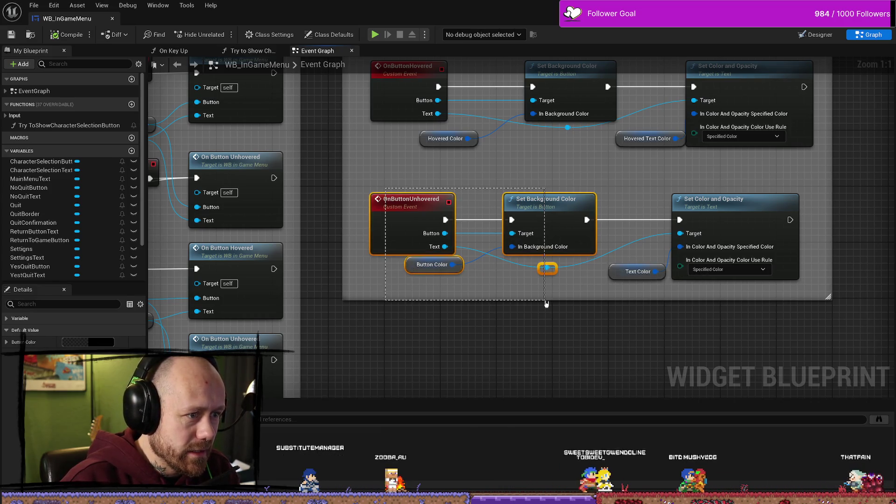
pyautogui.scroll(-4, 556, 216)
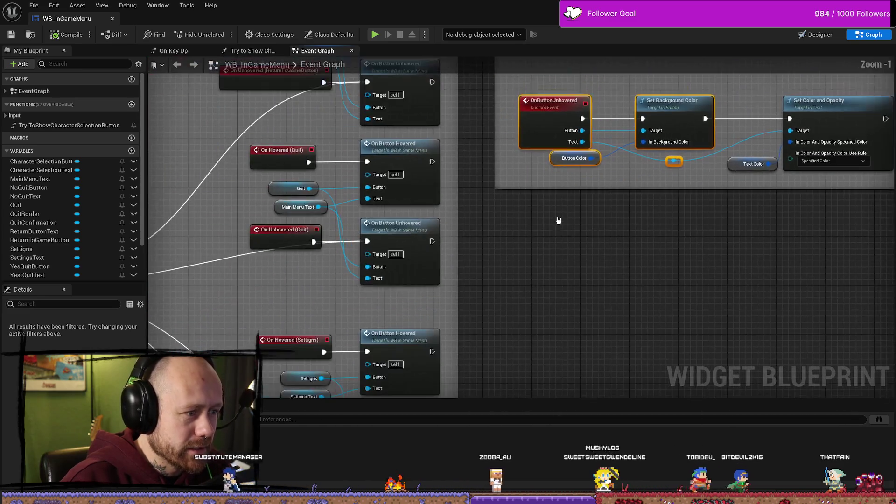
pyautogui.moveTo(568, 210)
pyautogui.mouseDown()
pyautogui.moveTo(558, 170)
pyautogui.moveTo(574, 271)
pyautogui.moveTo(548, 237)
pyautogui.moveTo(560, 221)
pyautogui.mouseUp()
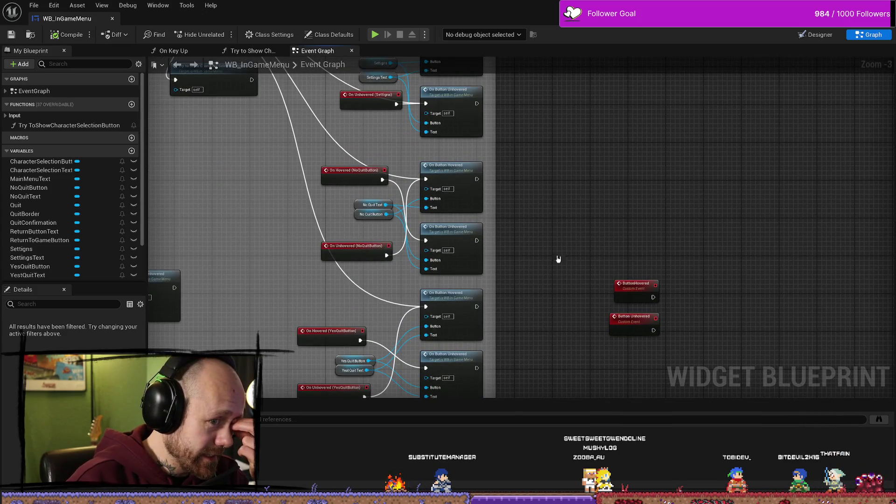
pyautogui.moveTo(558, 259); pyautogui.dragTo(556, 212)
pyautogui.moveTo(560, 148)
pyautogui.mouseDown()
pyautogui.moveTo(520, 190)
pyautogui.moveTo(604, 260)
pyautogui.mouseUp()
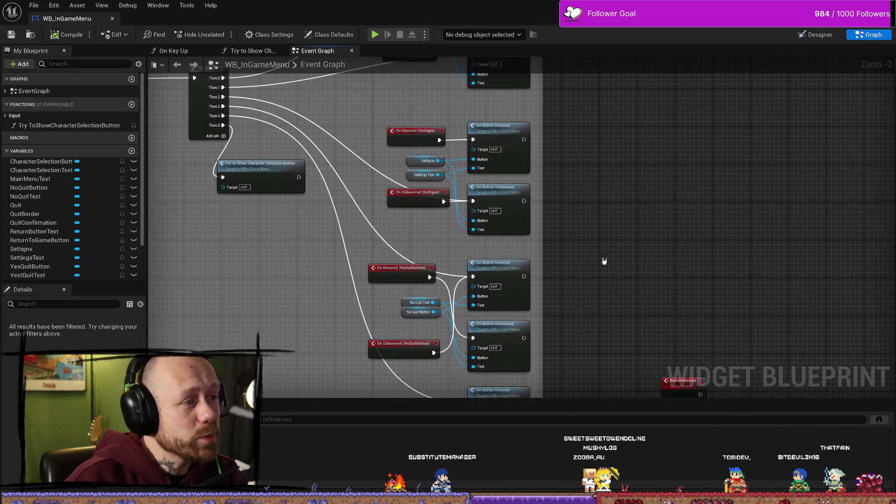
pyautogui.moveTo(649, 197); pyautogui.dragTo(602, 194)
pyautogui.moveTo(676, 297); pyautogui.dragTo(620, 202)
pyautogui.scroll(3, 630, 217)
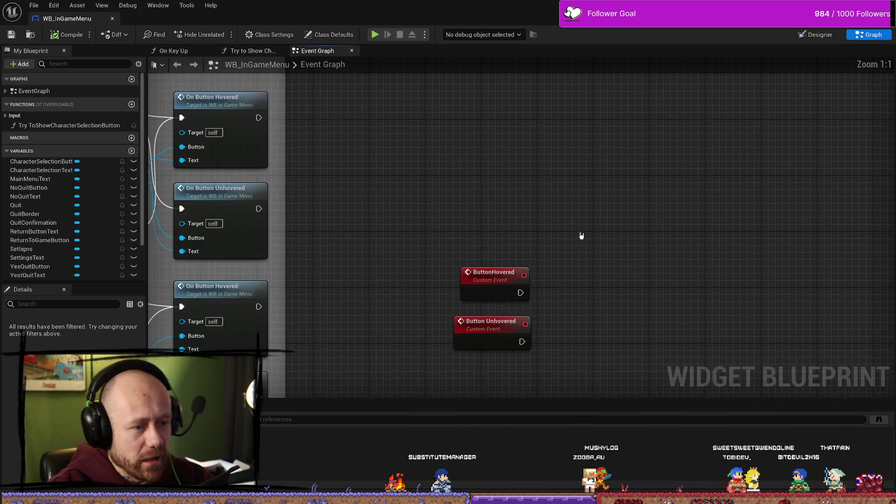
# Drag the Yes Quit Button and Yest Quit Text getters beside the custom events and raise ButtonHovered
pyautogui.moveTo(521, 293); pyautogui.dragTo(567, 260)
pyautogui.click(626, 214)
pyautogui.moveTo(500, 263); pyautogui.dragTo(498, 233)
pyautogui.scroll(-2, 498, 233)
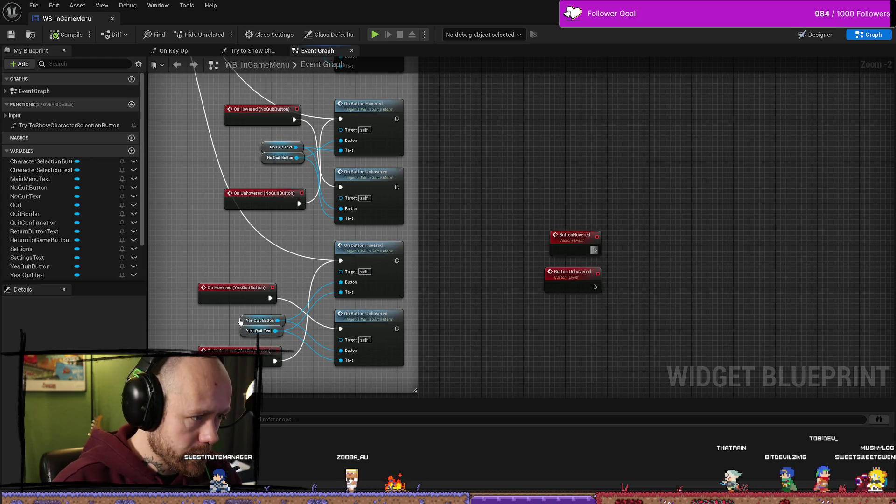
pyautogui.moveTo(269, 345); pyautogui.dragTo(271, 343)
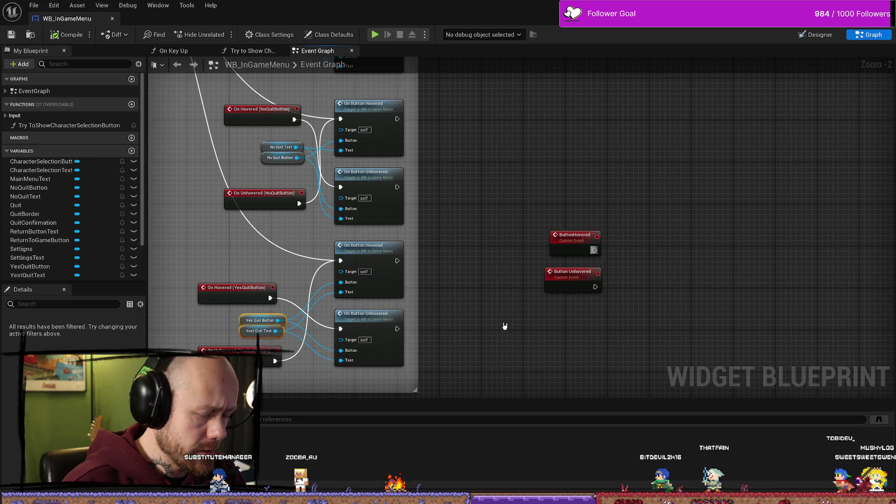
pyautogui.moveTo(645, 342)
pyautogui.mouseDown()
pyautogui.moveTo(458, 140)
pyautogui.moveTo(468, 139)
pyautogui.mouseUp()
pyautogui.moveTo(506, 194); pyautogui.dragTo(544, 317)
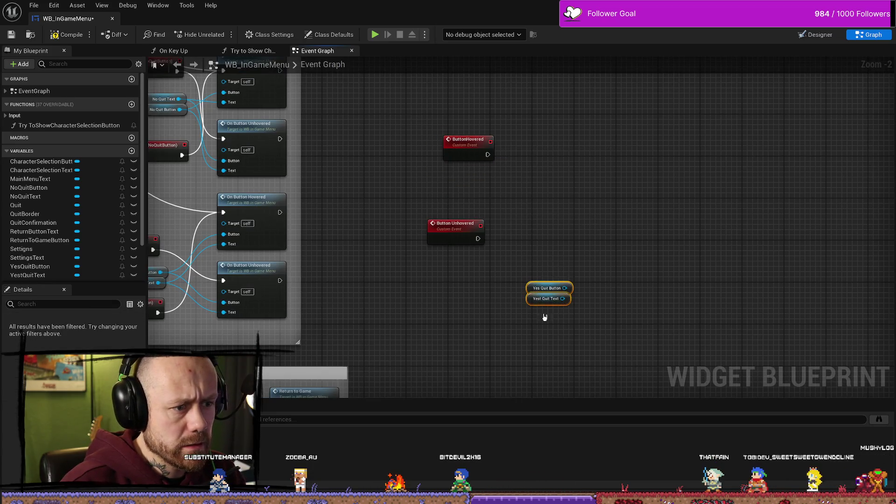
pyautogui.scroll(2, 443, 186)
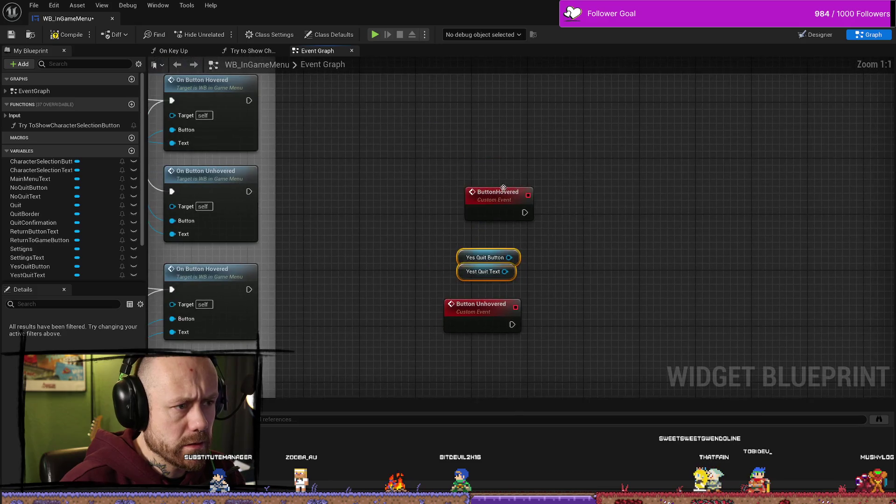
pyautogui.click(518, 224)
pyautogui.scroll(-2, 592, 237)
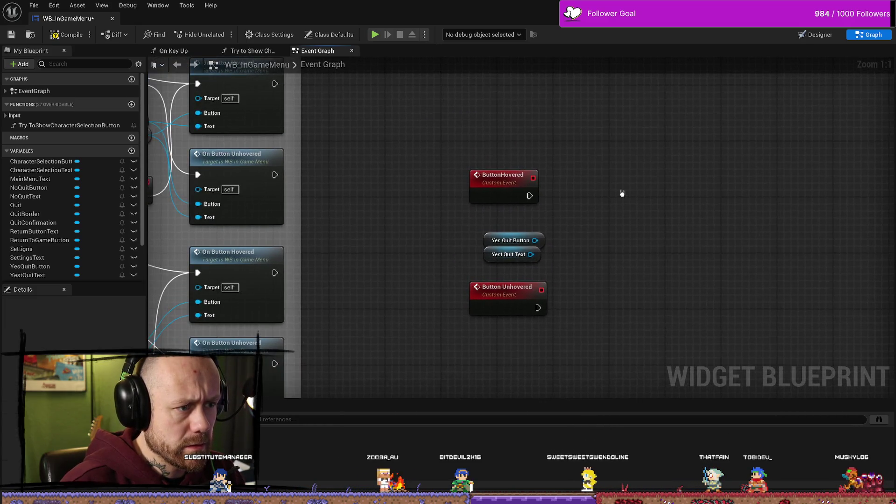
pyautogui.scroll(-3, 724, 156)
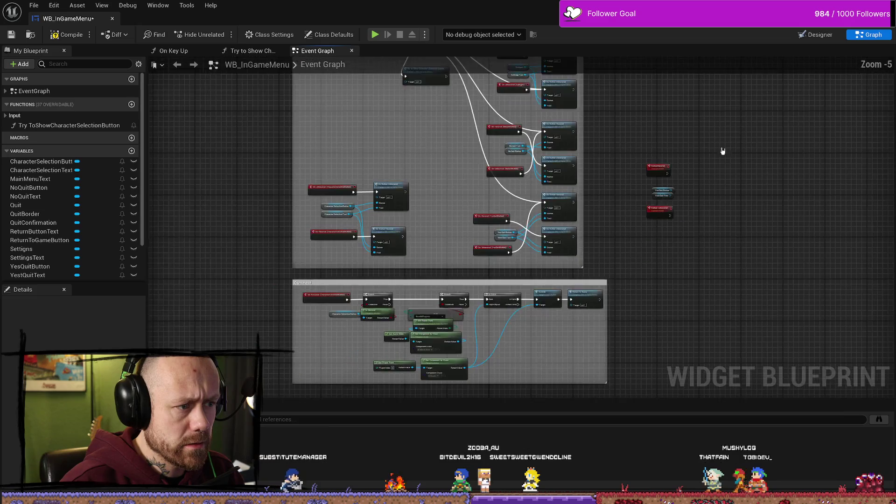
pyautogui.scroll(1, 473, 144)
pyautogui.scroll(1, 473, 144)
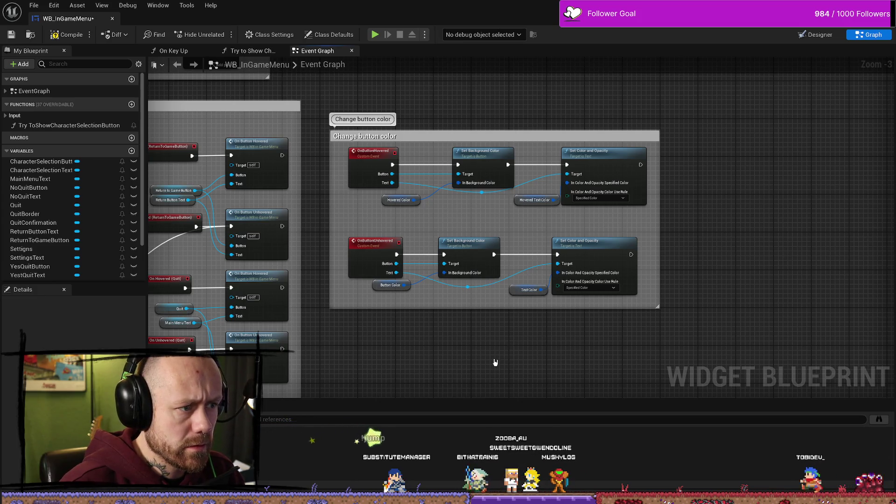
pyautogui.scroll(3, 518, 240)
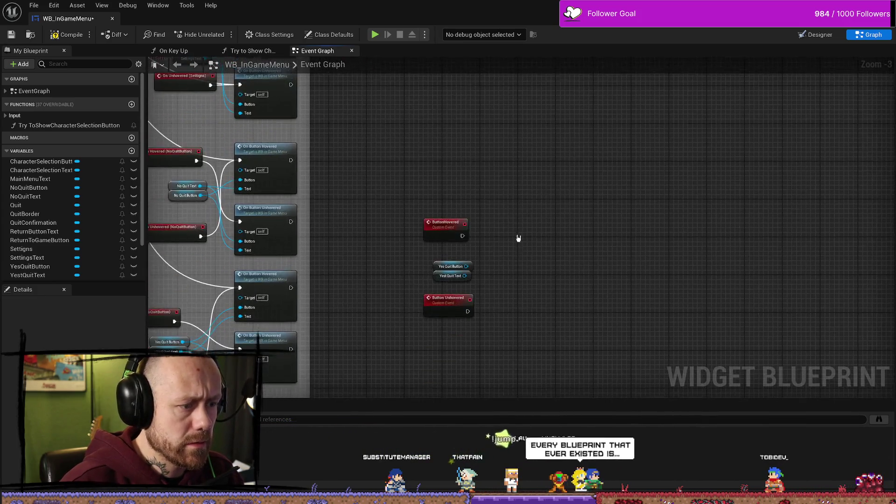
pyautogui.moveTo(445, 242); pyautogui.dragTo(506, 239)
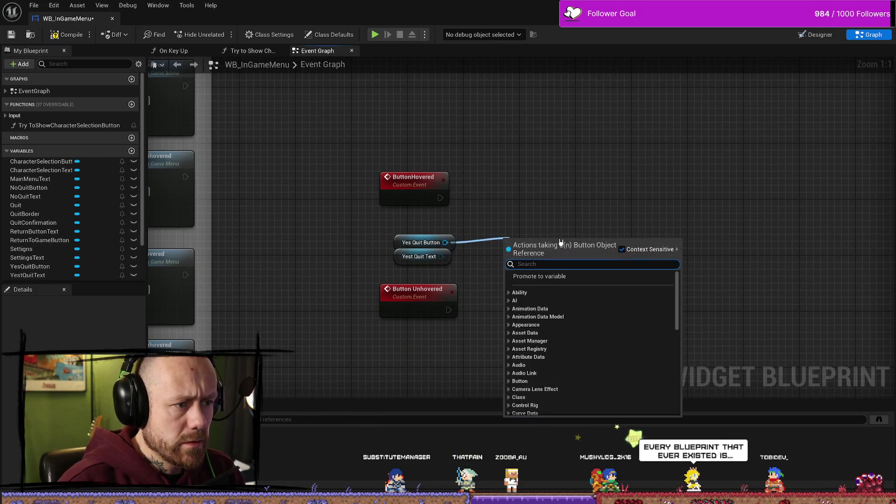
pyautogui.write('set')
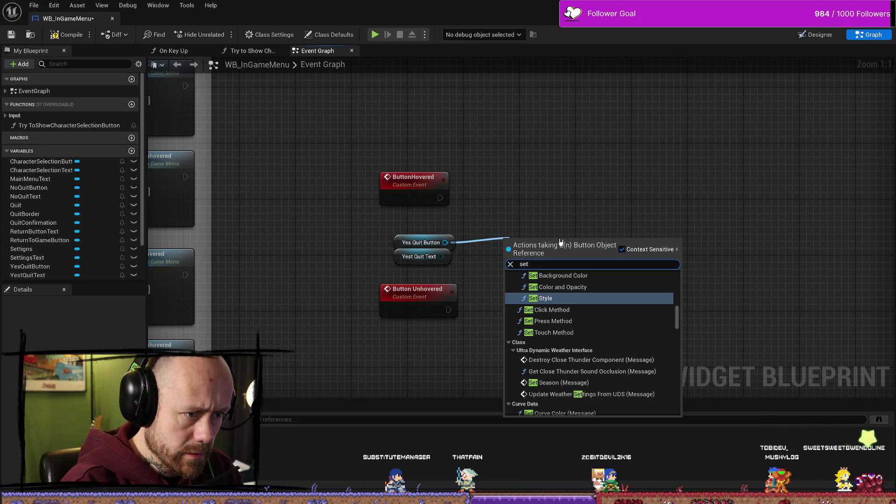
pyautogui.write(' brush')
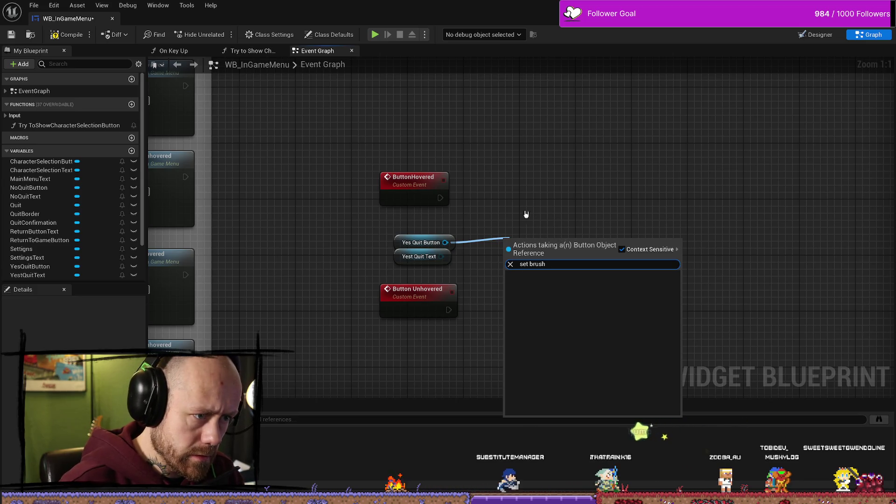
pyautogui.hotkey('ctrl', 'a')
pyautogui.press('BackSpace')
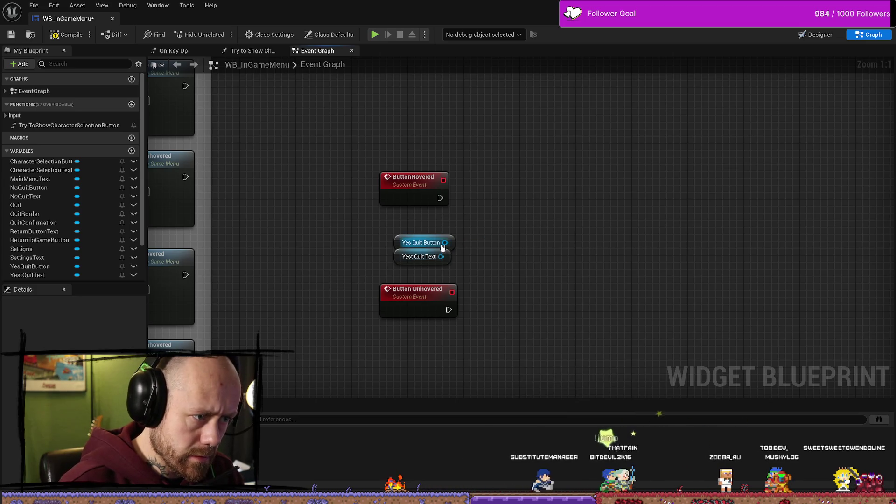
pyautogui.write('bru')
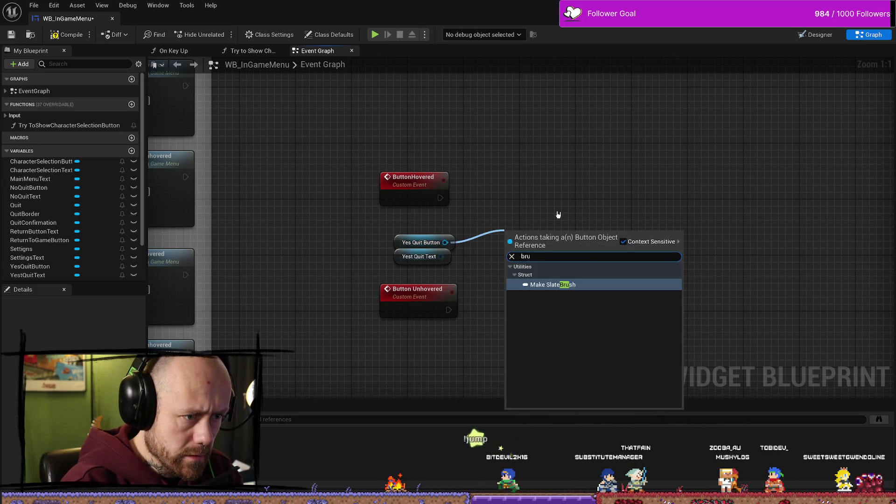
pyautogui.press('BackSpace')
pyautogui.press('BackSpace')
pyautogui.press('BackSpace')
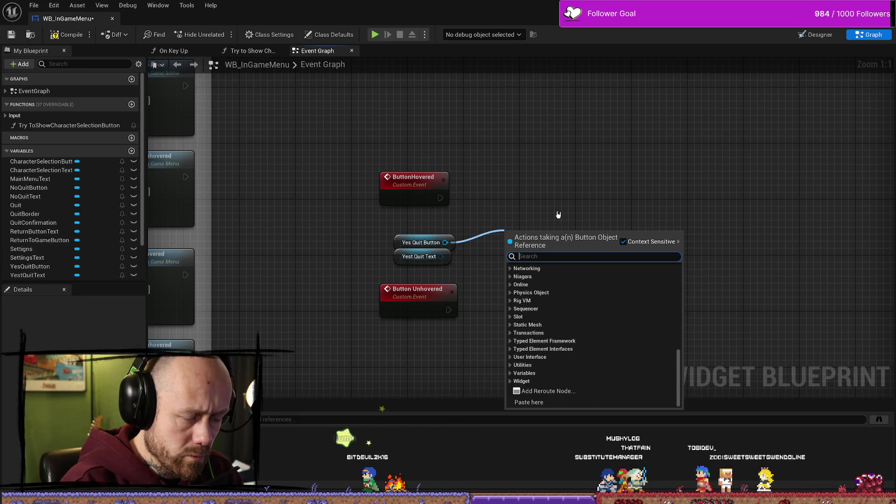
pyautogui.click(382, 268)
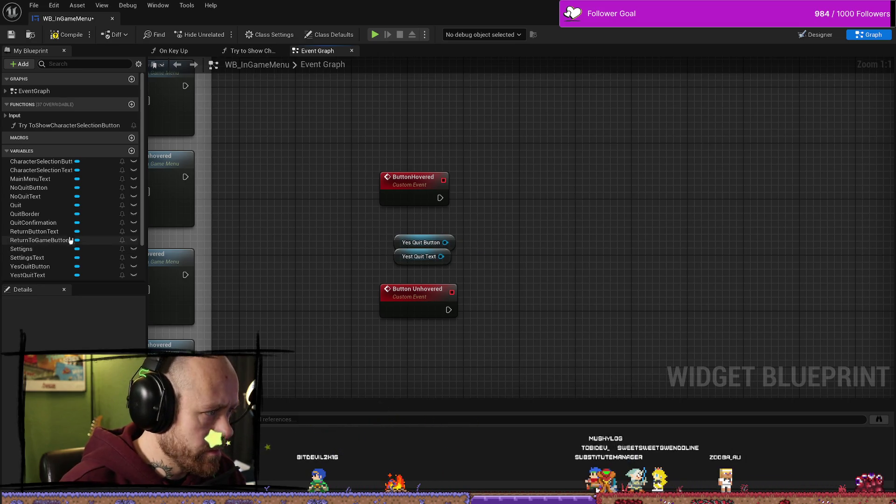
# Inspect the NoQuitButton variable, Yes Quit Button and Yest Quit Text getters, and On Hovered (YesQuitButton) event
pyautogui.click(29, 188)
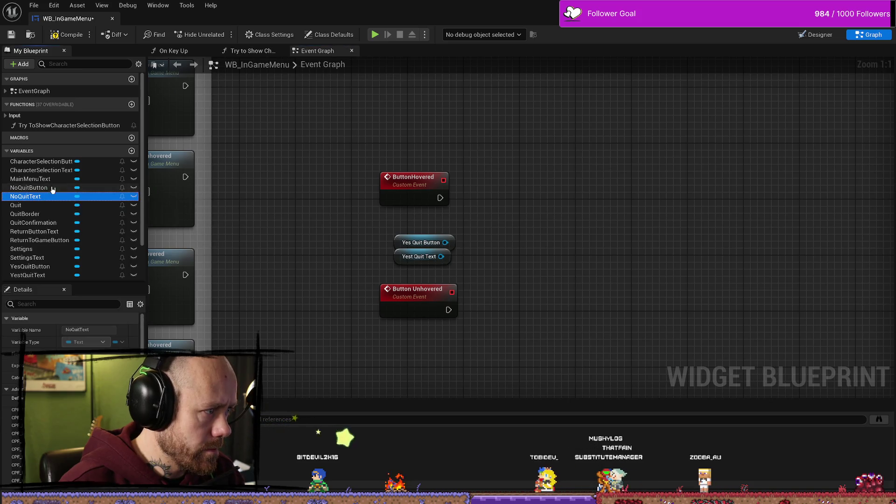
pyautogui.click(417, 256)
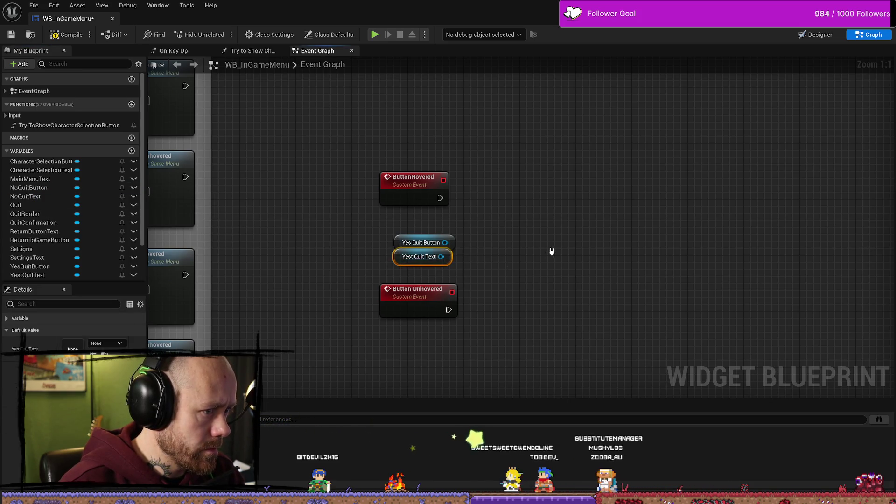
pyautogui.moveTo(542, 256); pyautogui.dragTo(529, 238)
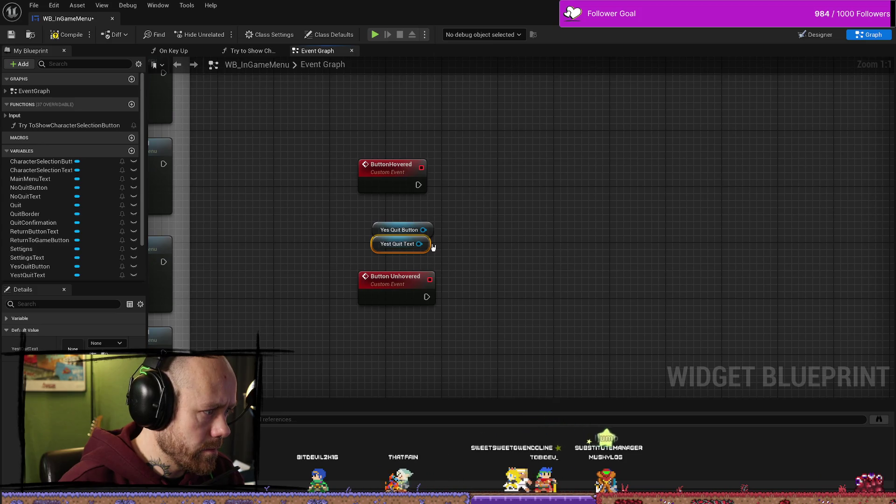
pyautogui.click(395, 224)
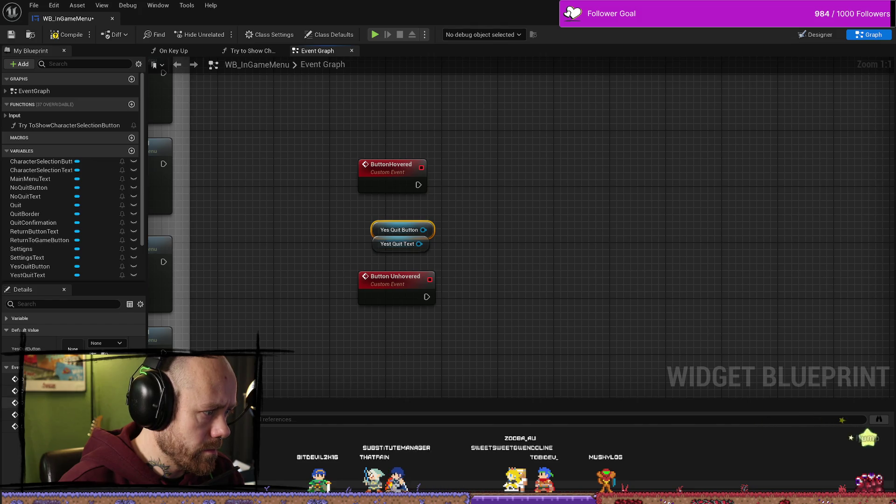
pyautogui.moveTo(314, 254)
pyautogui.mouseDown()
pyautogui.moveTo(527, 234)
pyautogui.moveTo(686, 186)
pyautogui.moveTo(678, 170)
pyautogui.mouseUp()
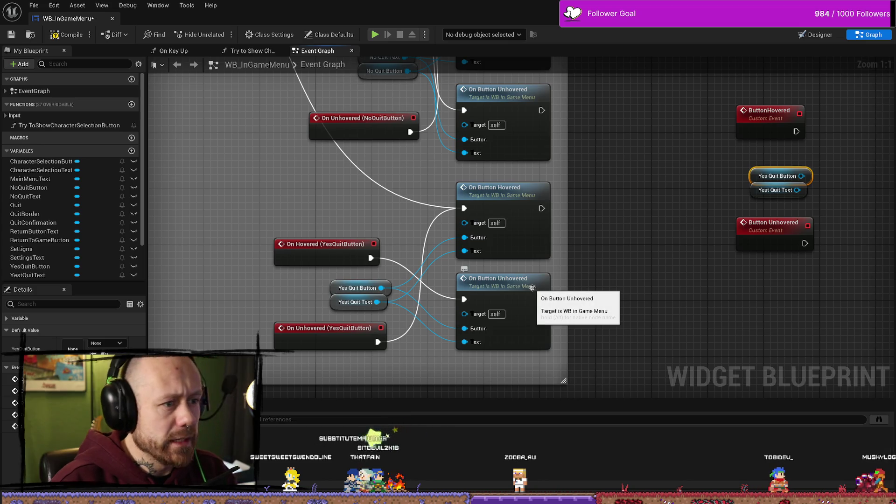
pyautogui.click(349, 248)
pyautogui.moveTo(382, 217); pyautogui.dragTo(394, 237)
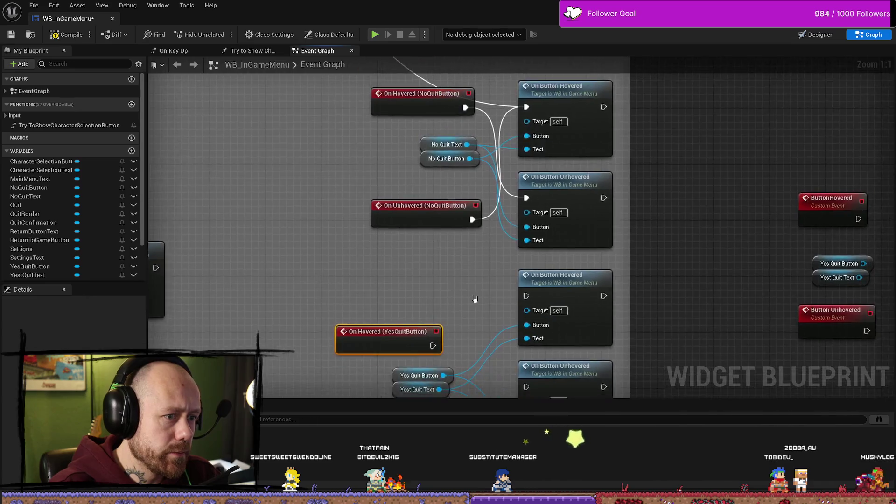
# Review the Quit, Return, Settings and NoQuit nodes and the On Button Unhovered event
pyautogui.scroll(-5, 506, 282)
pyautogui.scroll(3, 441, 264)
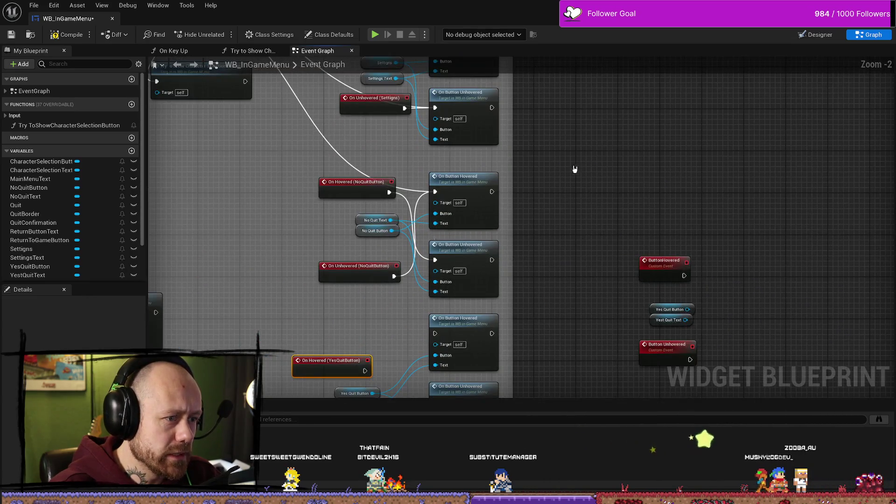
pyautogui.scroll(-1, 617, 223)
pyautogui.moveTo(517, 131)
pyautogui.mouseDown()
pyautogui.moveTo(507, 172)
pyautogui.moveTo(570, 307)
pyautogui.moveTo(563, 320)
pyautogui.mouseUp()
pyautogui.scroll(1, 594, 280)
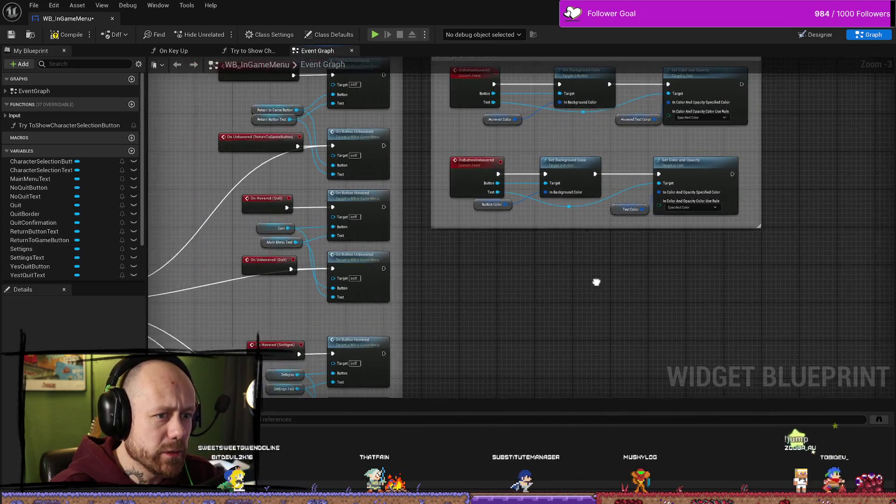
pyautogui.scroll(-3, 629, 286)
pyautogui.moveTo(628, 287); pyautogui.dragTo(572, 236)
pyautogui.scroll(2, 522, 232)
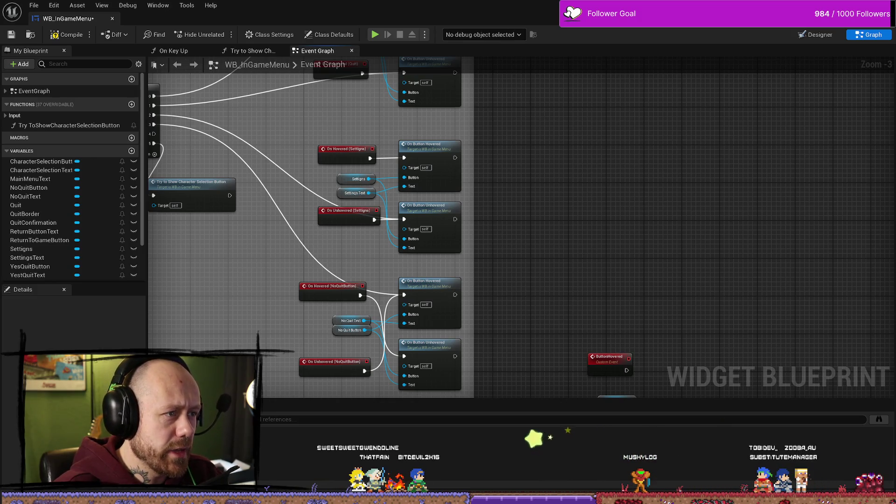
pyautogui.scroll(-3, 502, 190)
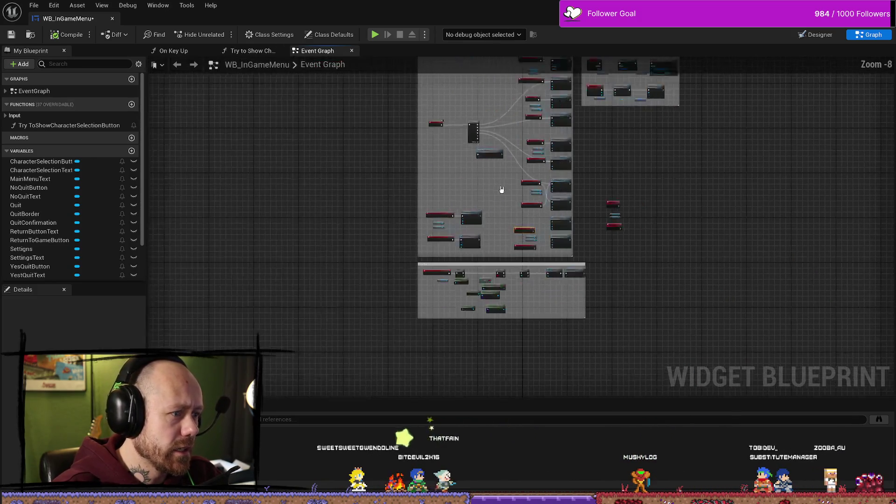
pyautogui.scroll(4, 471, 235)
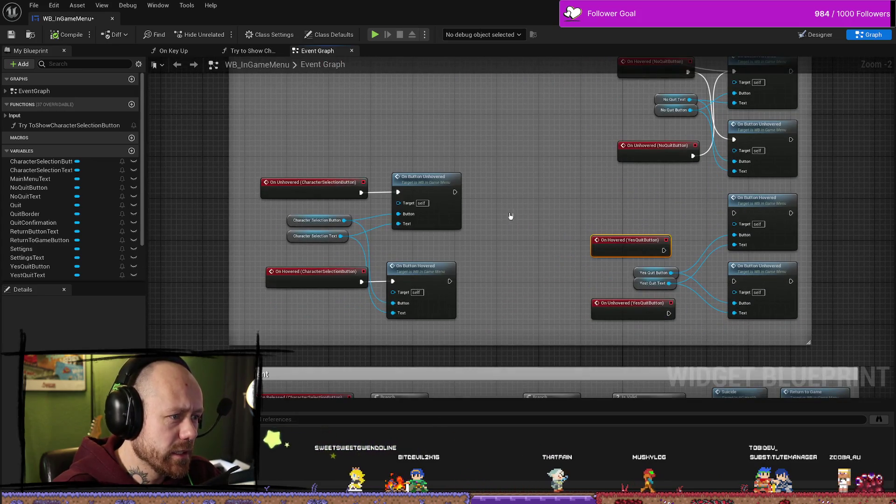
pyautogui.click(437, 184)
pyautogui.moveTo(424, 265)
pyautogui.mouseDown()
pyautogui.moveTo(480, 247)
pyautogui.moveTo(488, 291)
pyautogui.mouseUp()
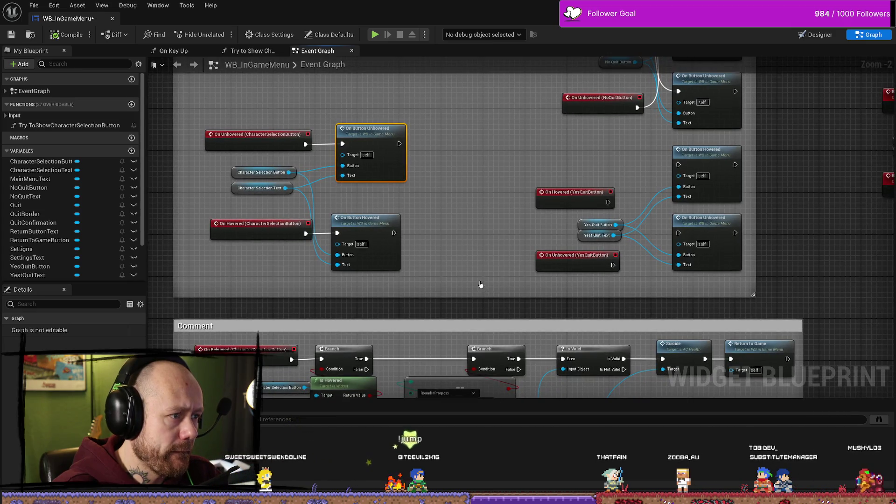
pyautogui.moveTo(476, 246); pyautogui.dragTo(444, 287)
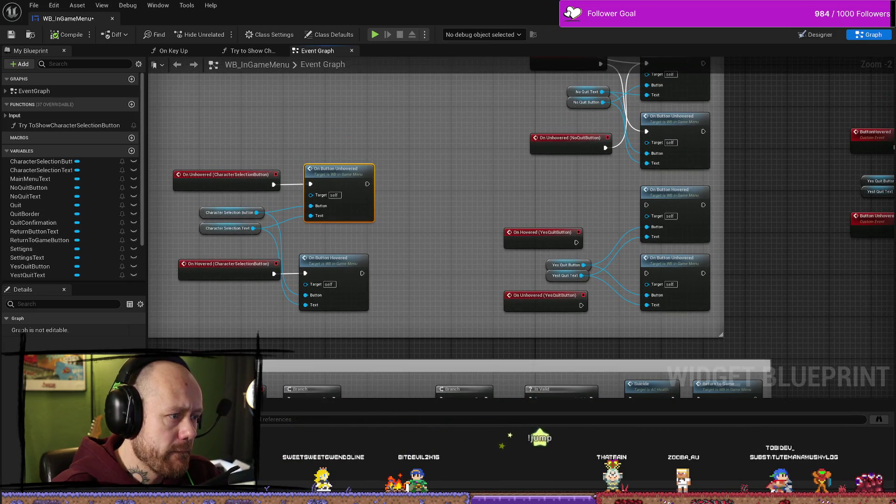
pyautogui.hotkey('alt', 'Tab')
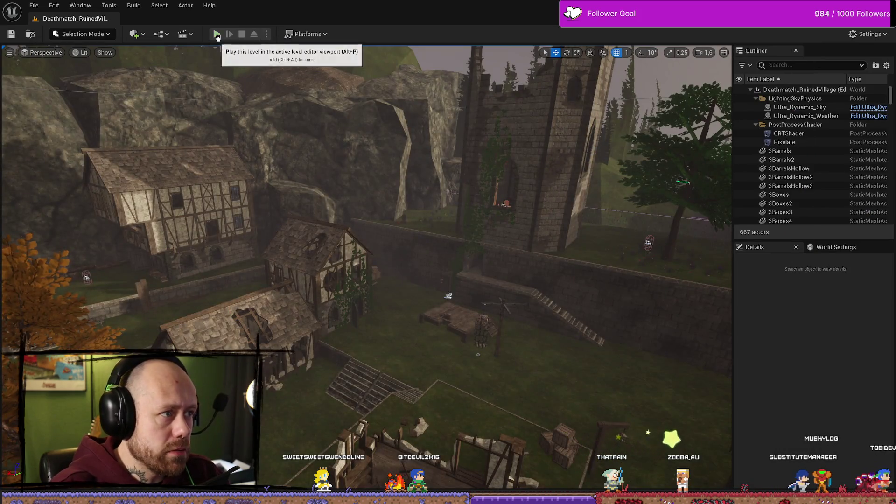
# Start a play test, open the pause menu, and open then accept the Settings screen
pyautogui.click(217, 34)
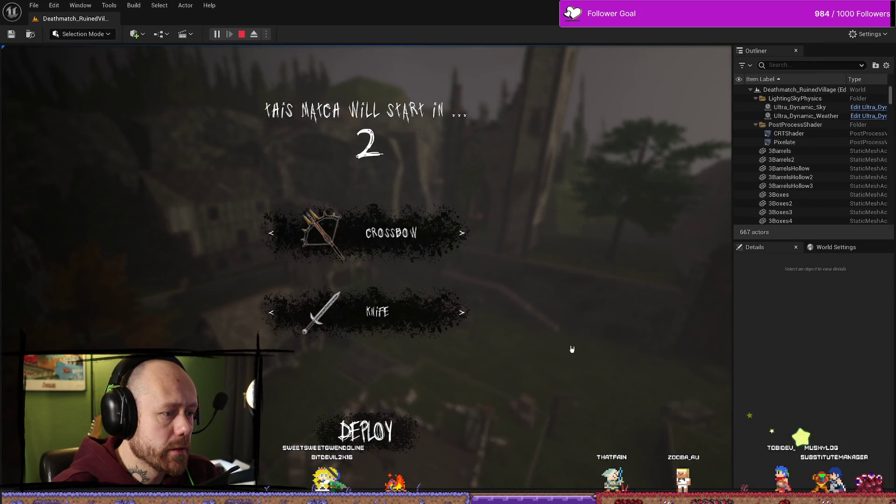
pyautogui.press('Escape')
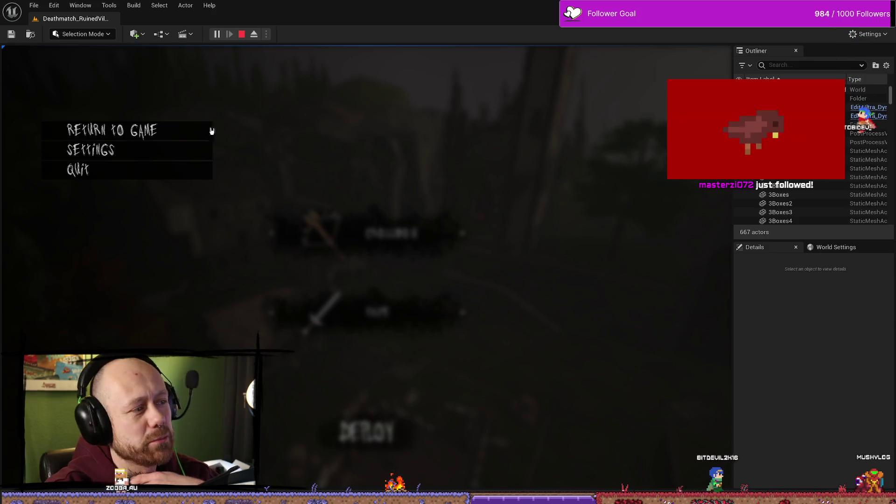
pyautogui.click(145, 158)
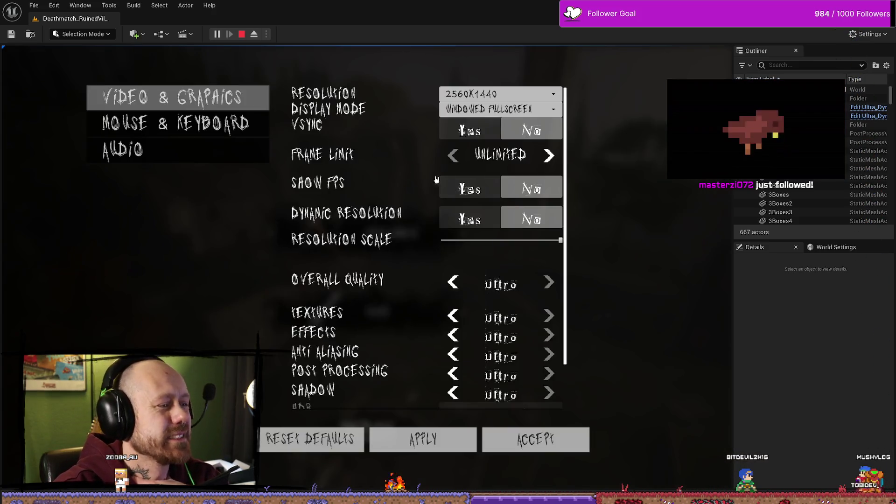
pyautogui.click(558, 449)
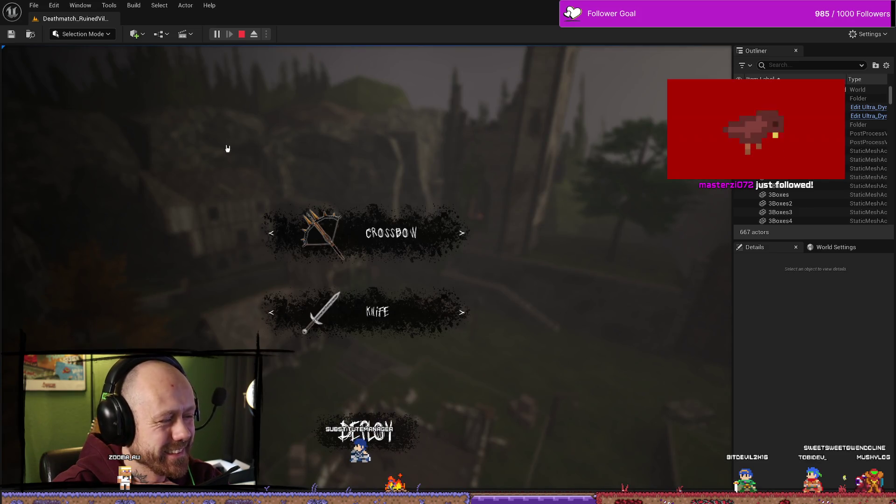
# Choose Quit to reach the Leave Match dialog, stop play, and show the UI Menus assets
pyautogui.press('Escape')
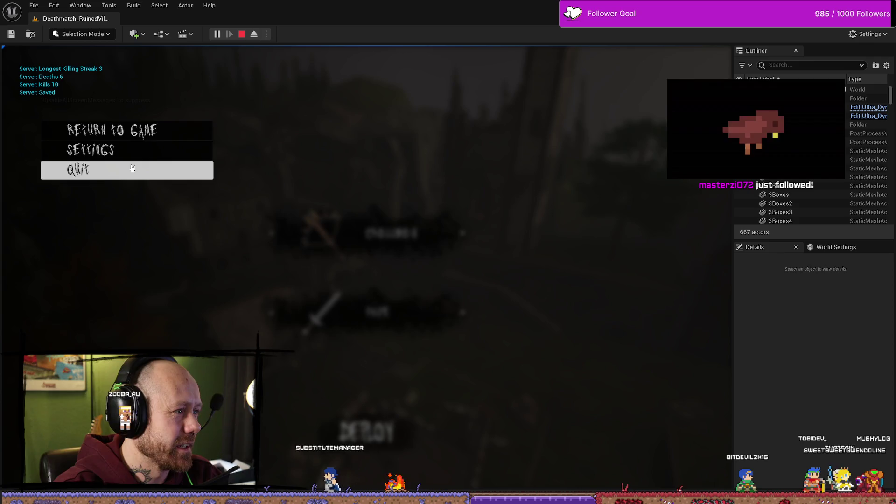
pyautogui.click(132, 169)
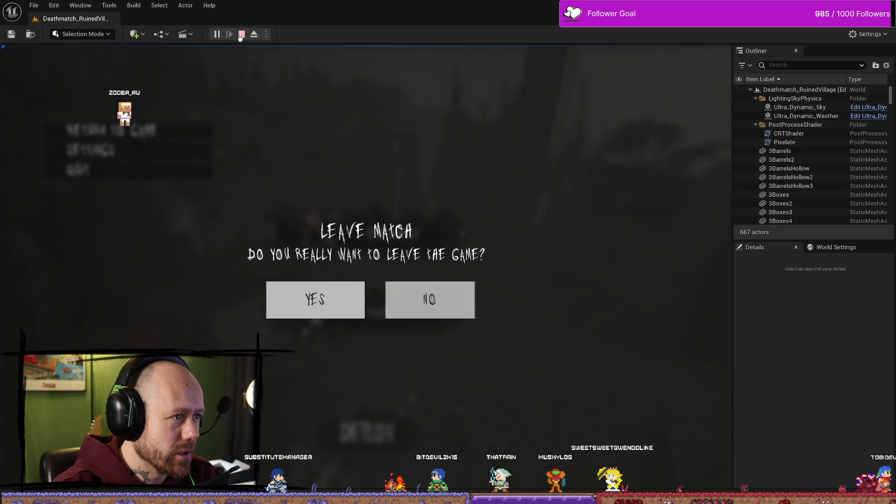
pyautogui.click(240, 35)
pyautogui.hotkey('ctrl', 'space')
pyautogui.hotkey('ctrl', 'space')
pyautogui.hotkey('ctrl', 'space')
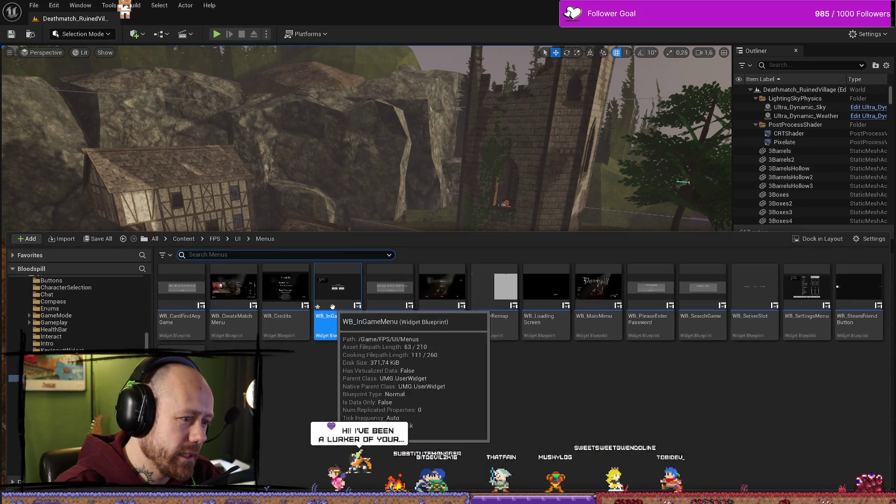
# Open WB_InGameMenu and review the On Clicked (ReturnToGameButton) logic in its Event Graph
pyautogui.doubleClick(337, 304)
pyautogui.scroll(-1, 437, 233)
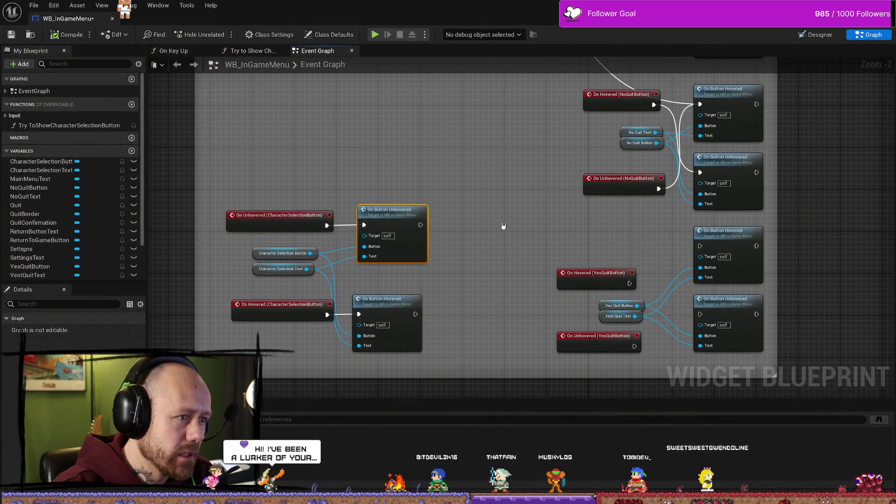
pyautogui.scroll(-1, 513, 224)
pyautogui.scroll(-5, 576, 183)
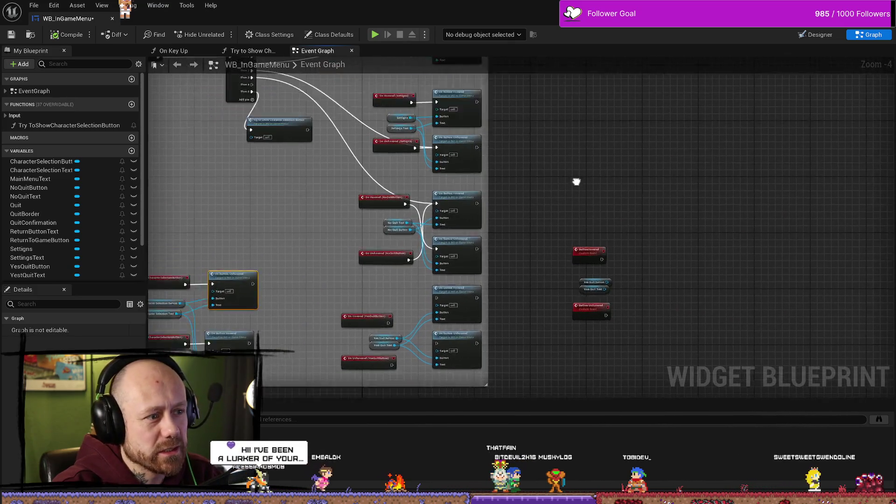
pyautogui.scroll(4, 625, 235)
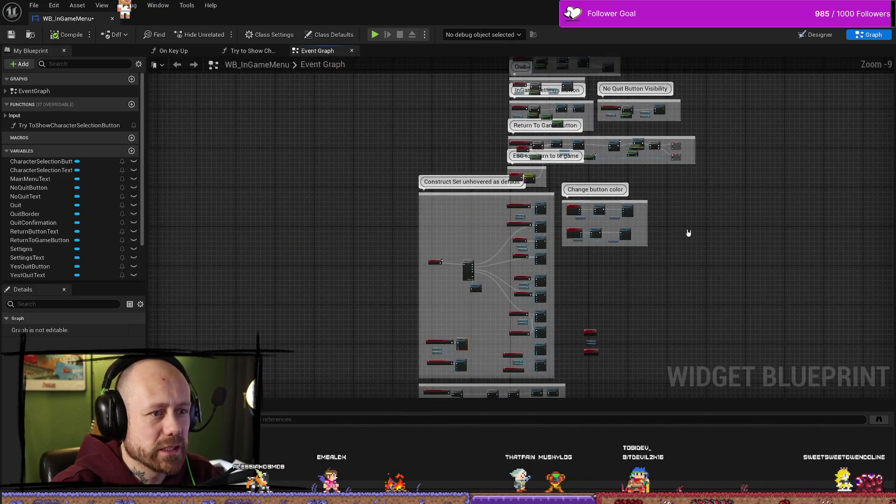
pyautogui.scroll(-1, 531, 187)
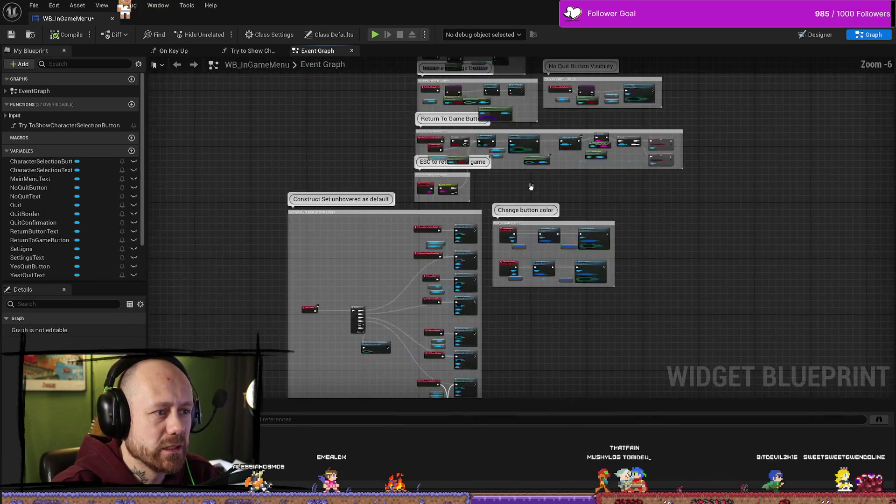
pyautogui.scroll(5, 566, 171)
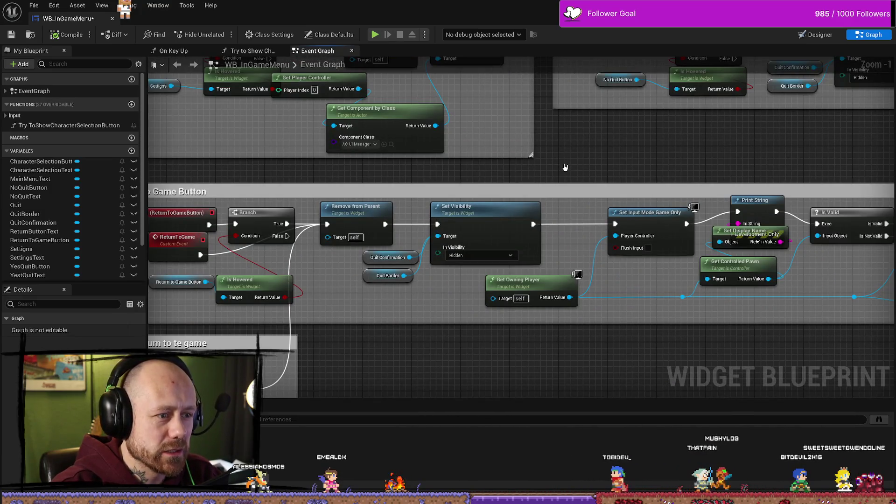
pyautogui.moveTo(438, 323); pyautogui.dragTo(483, 288)
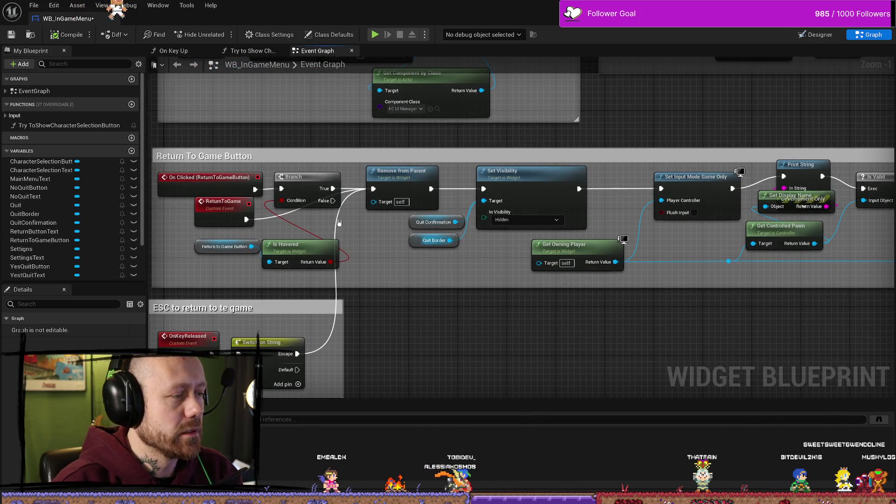
pyautogui.click(243, 185)
pyautogui.moveTo(525, 333)
pyautogui.mouseDown()
pyautogui.moveTo(563, 319)
pyautogui.moveTo(439, 252)
pyautogui.moveTo(336, 161)
pyautogui.mouseUp()
# Review the Construct 'Set unhovered as default' and Change button color sections, then start another play test
pyautogui.scroll(-4, 538, 338)
pyautogui.scroll(1, 345, 165)
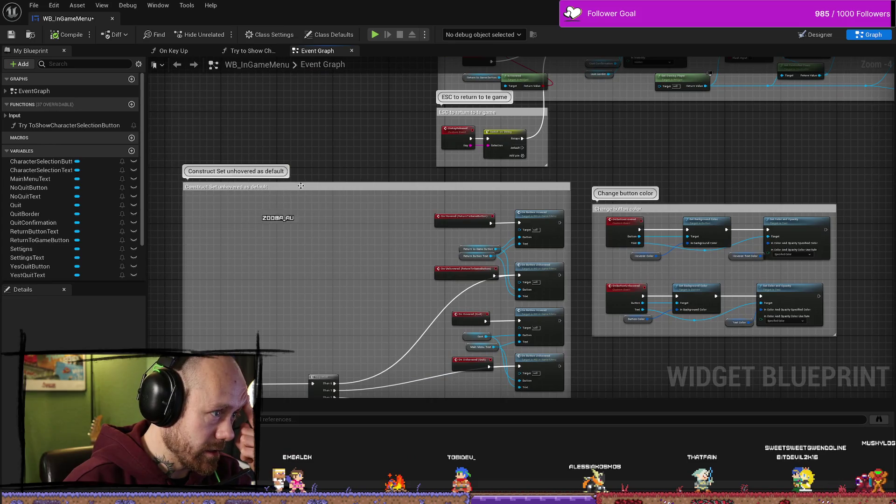
pyautogui.click(326, 187)
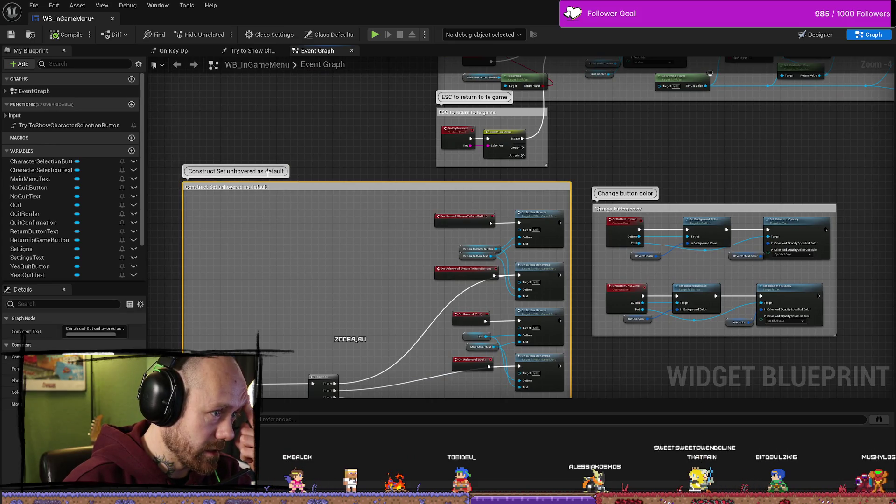
pyautogui.moveTo(680, 392)
pyautogui.mouseDown()
pyautogui.moveTo(675, 330)
pyautogui.moveTo(638, 266)
pyautogui.moveTo(674, 148)
pyautogui.moveTo(657, 152)
pyautogui.mouseUp()
pyautogui.scroll(2, 525, 222)
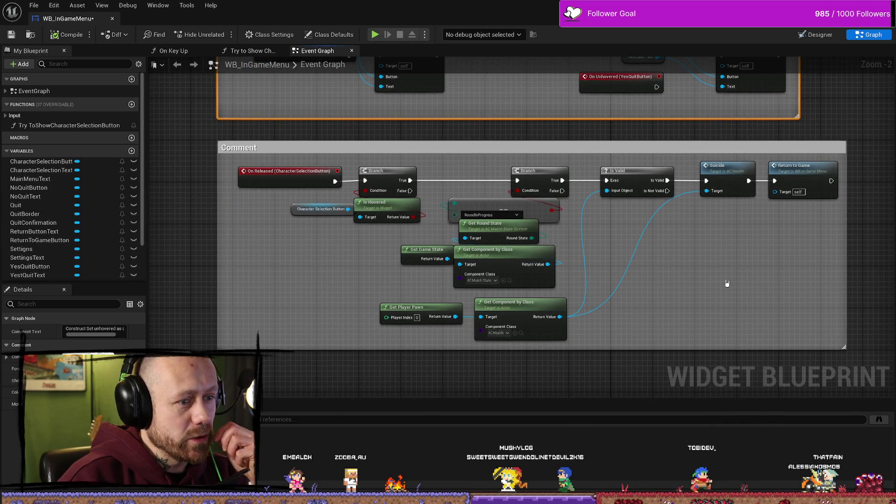
pyautogui.scroll(-3, 710, 216)
pyautogui.moveTo(666, 320)
pyautogui.mouseDown()
pyautogui.moveTo(699, 246)
pyautogui.moveTo(692, 238)
pyautogui.mouseUp()
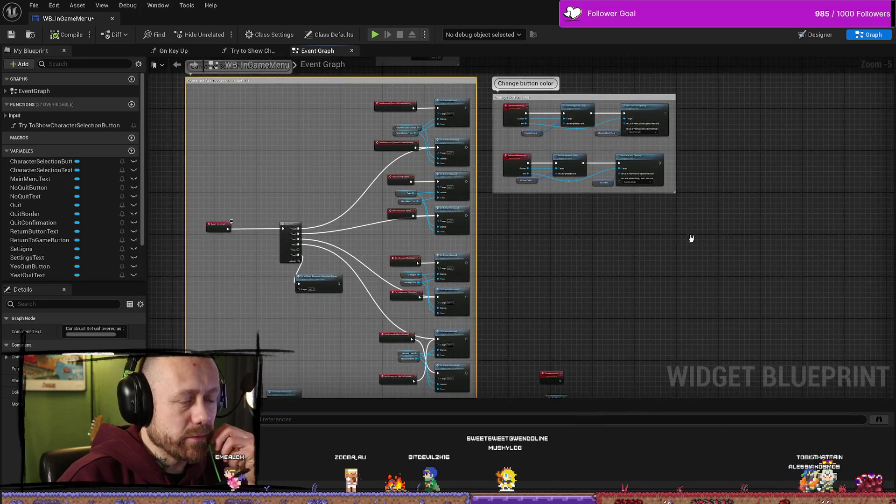
pyautogui.moveTo(605, 263); pyautogui.dragTo(616, 315)
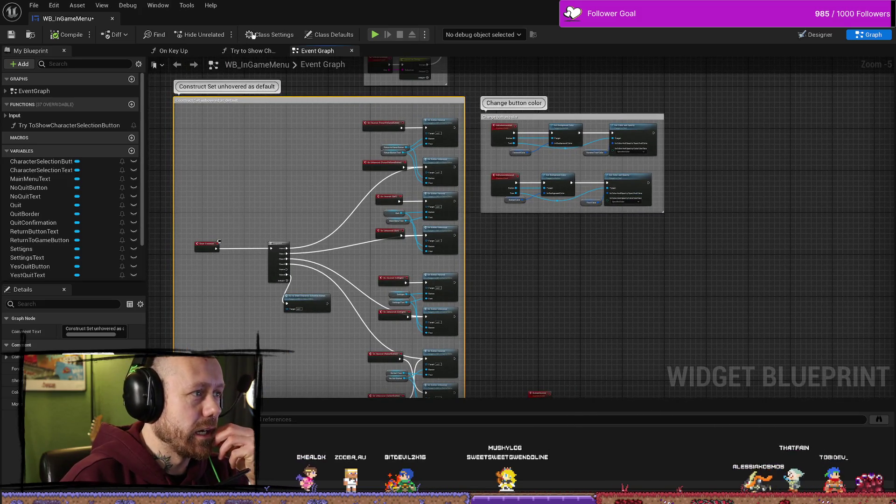
pyautogui.hotkey('alt', 'Tab')
pyautogui.click(217, 34)
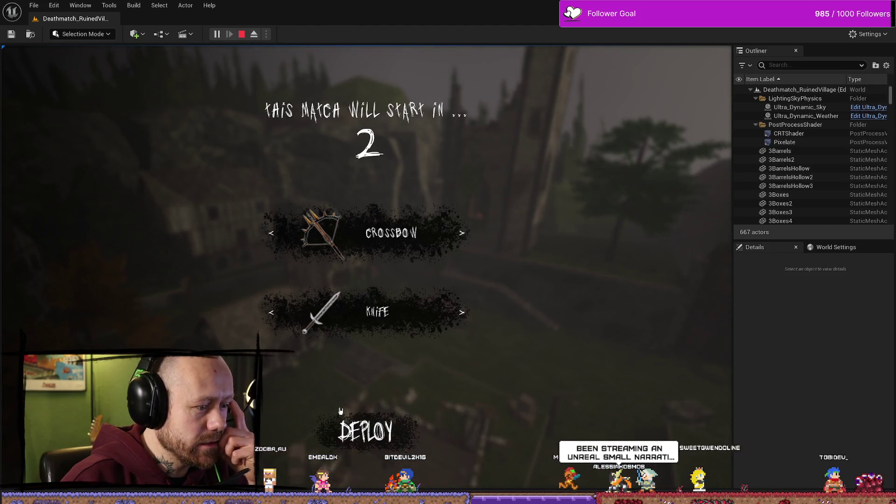
# Open the pause menu and Settings, then bring up Leave Match and decline with No
pyautogui.press('Escape')
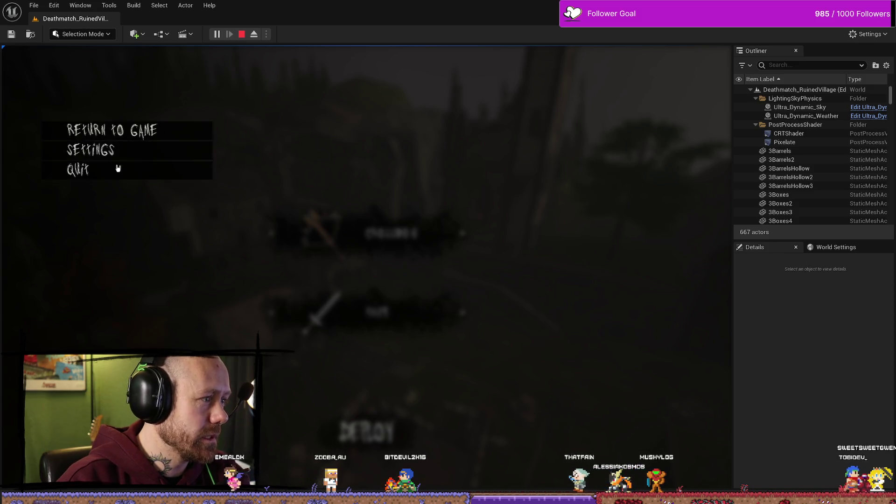
pyautogui.click(117, 150)
pyautogui.press('Escape')
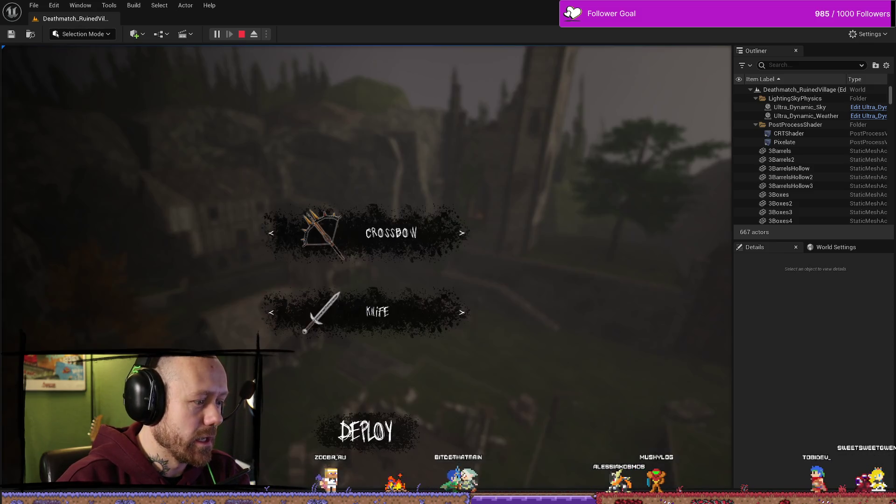
pyautogui.press('Escape')
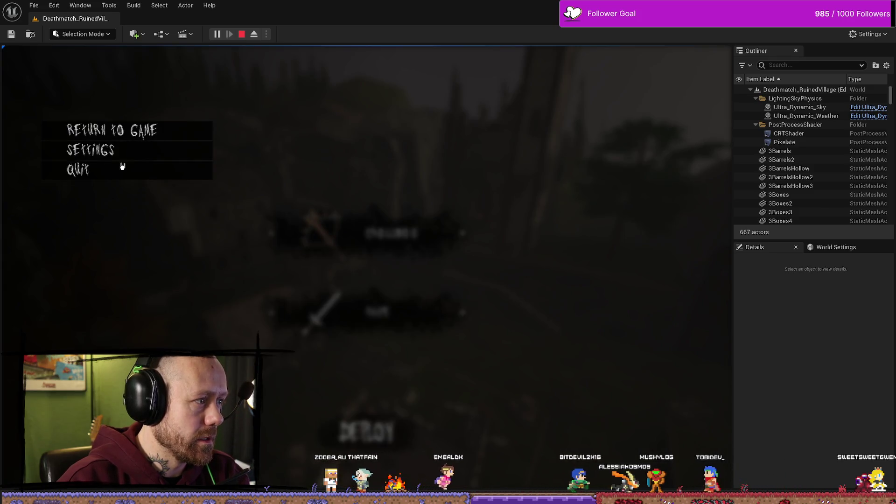
pyautogui.click(122, 166)
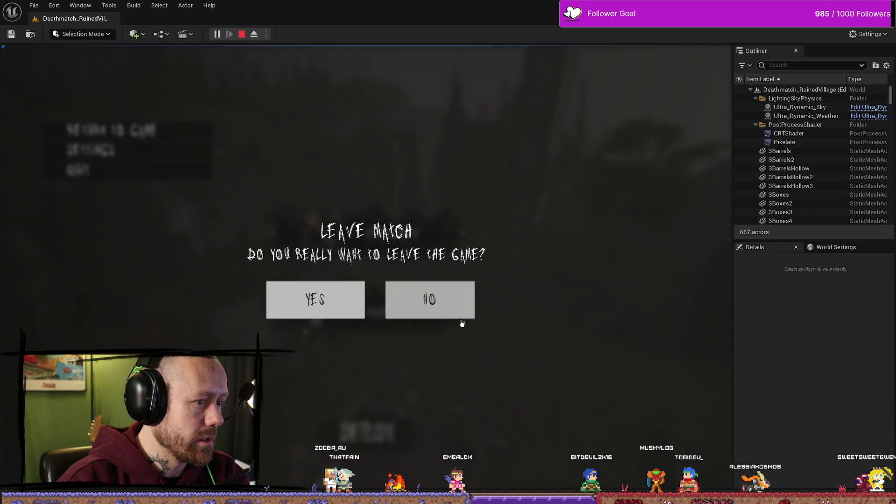
pyautogui.click(448, 304)
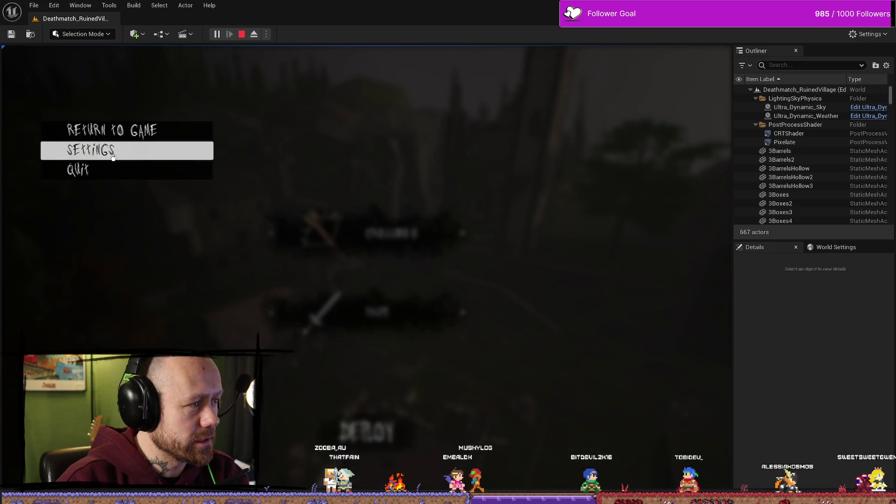
# Browse the Mouse & Keyboard, Audio and Video settings pages, then quit via Leave Match to end play
pyautogui.click(122, 151)
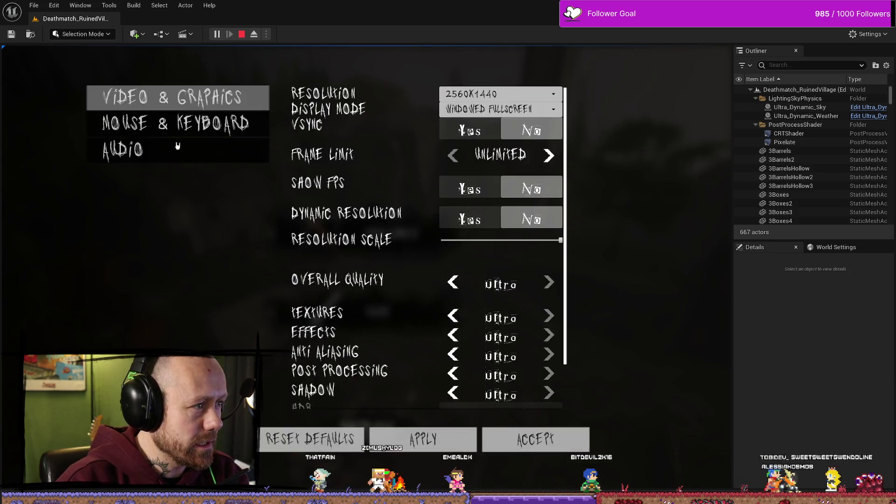
pyautogui.click(175, 124)
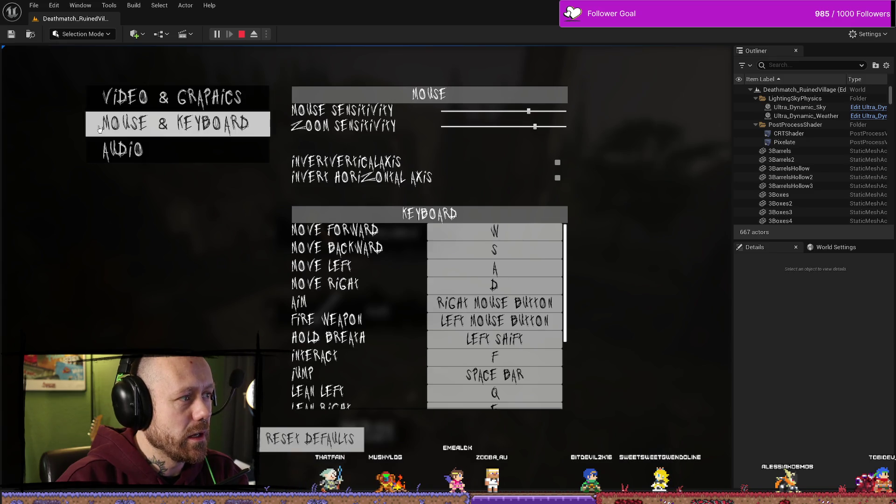
pyautogui.click(152, 151)
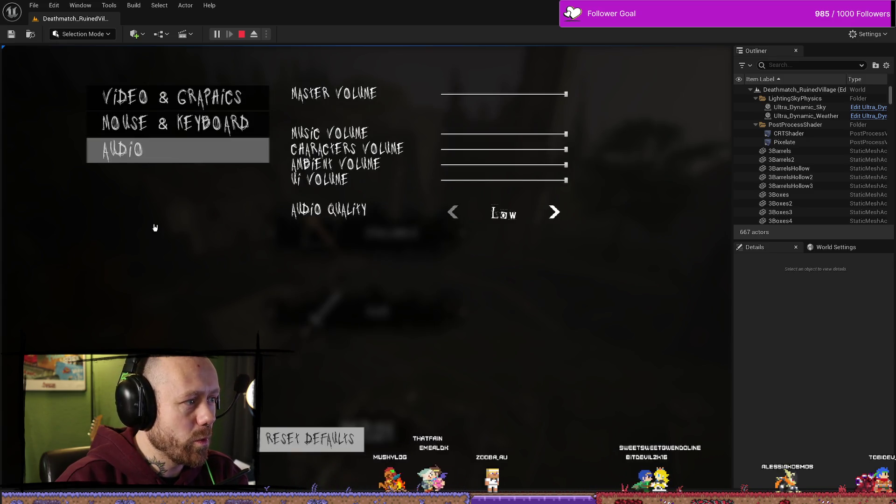
pyautogui.click(100, 123)
pyautogui.click(87, 93)
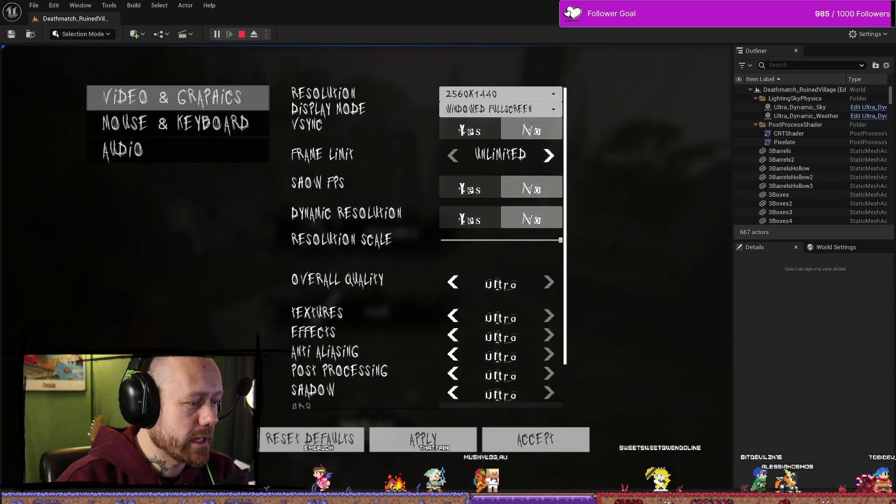
pyautogui.click(232, 130)
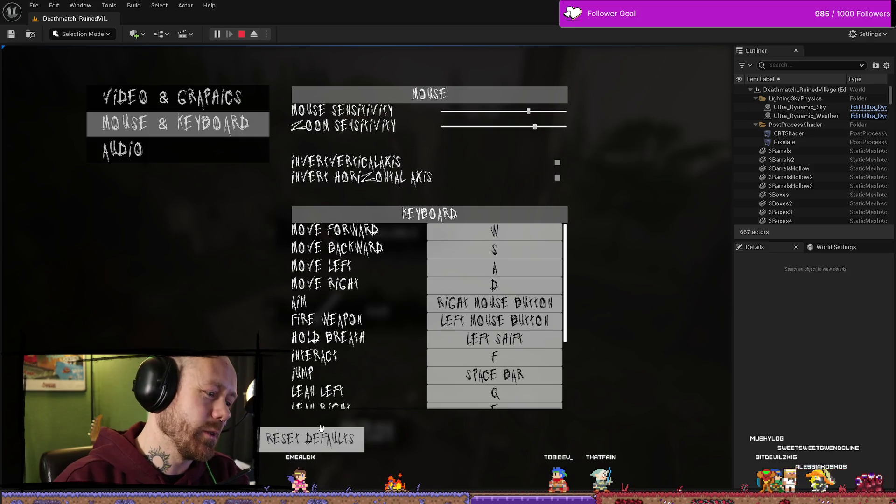
pyautogui.press('Escape')
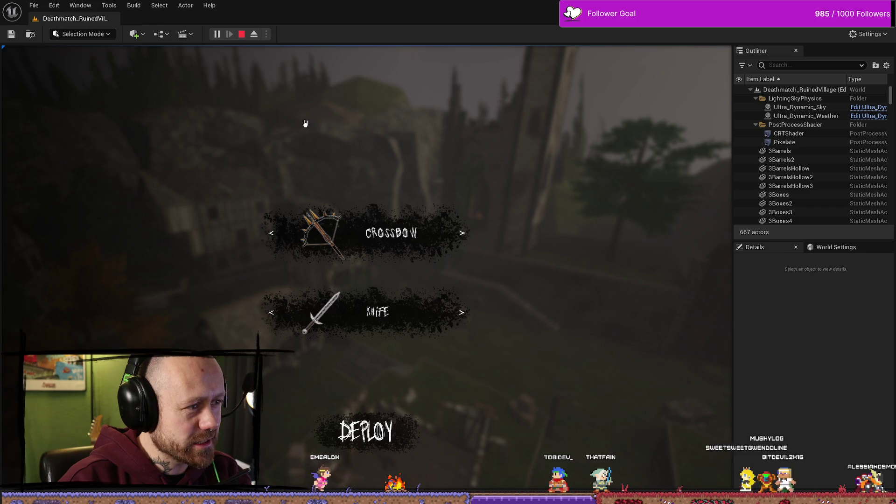
pyautogui.press('Escape')
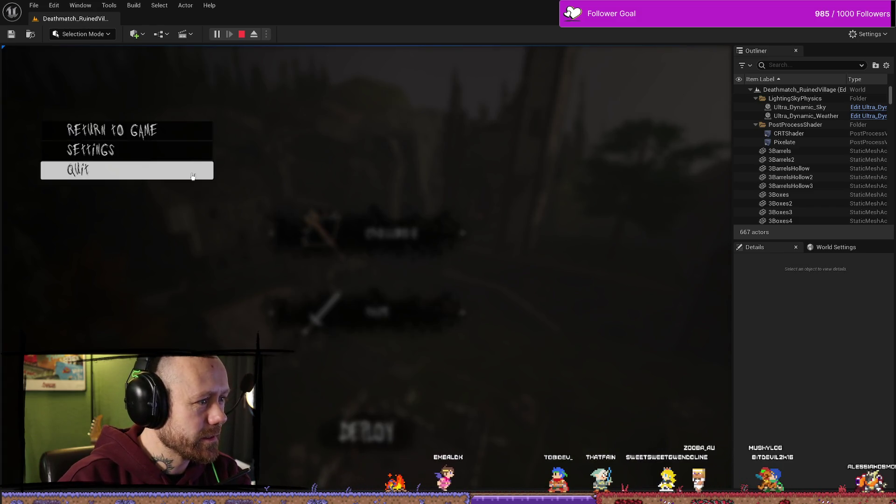
pyautogui.click(194, 176)
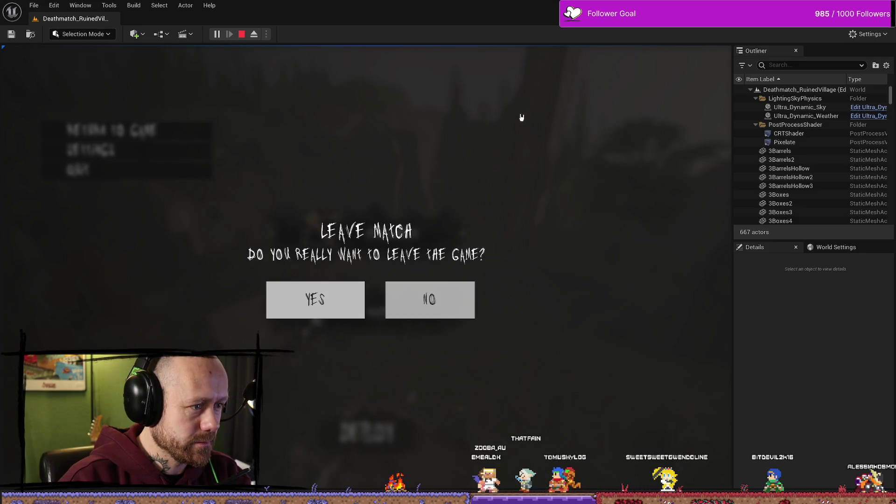
pyautogui.click(242, 34)
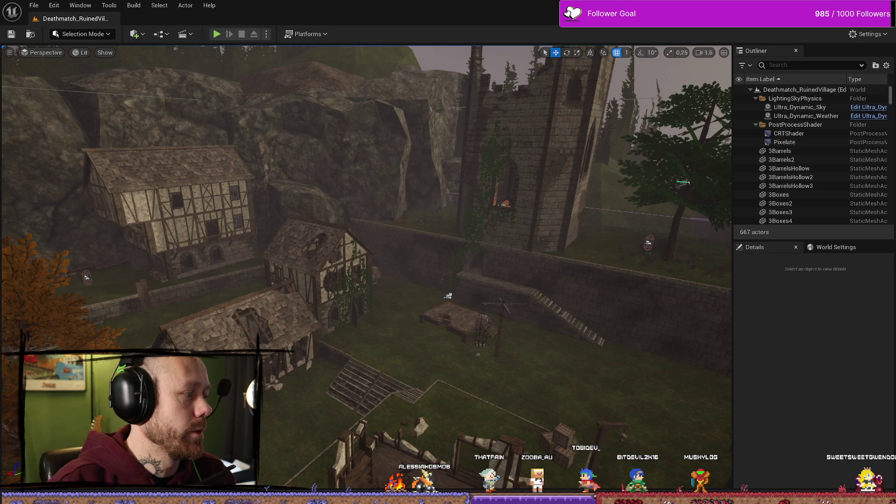
pyautogui.hotkey('alt', 'Tab')
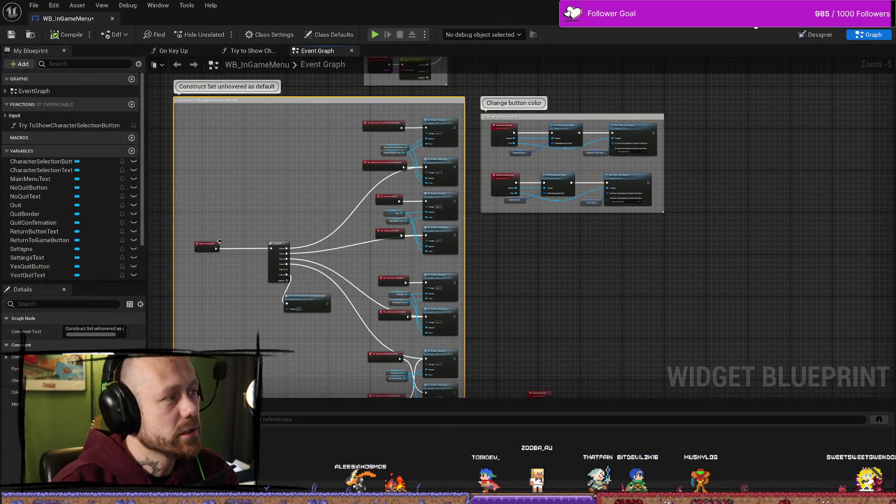
# In the Designer, search the YES button's Normal image picker for 'tone' and dismiss it
pyautogui.click(817, 35)
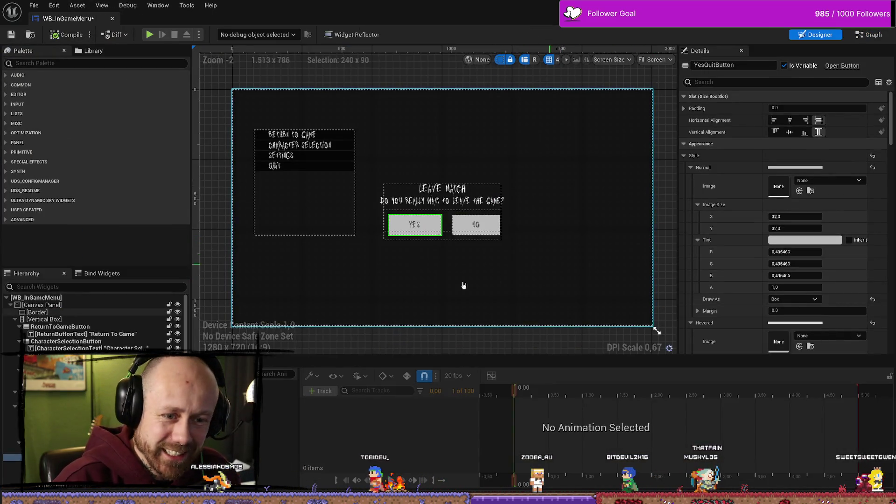
pyautogui.scroll(5, 463, 286)
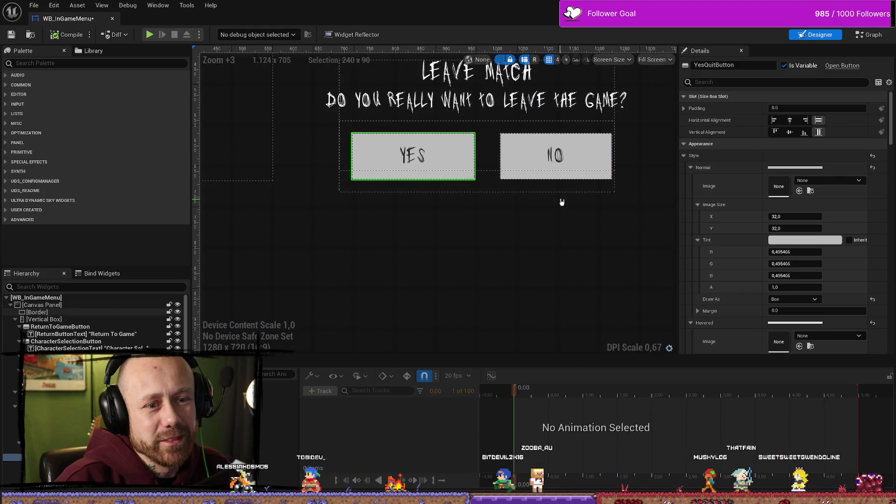
pyautogui.click(836, 180)
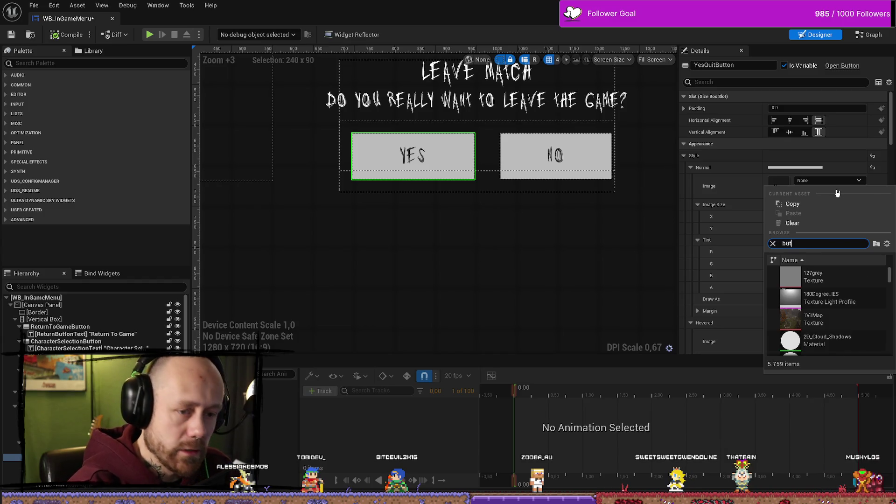
pyautogui.write('tone')
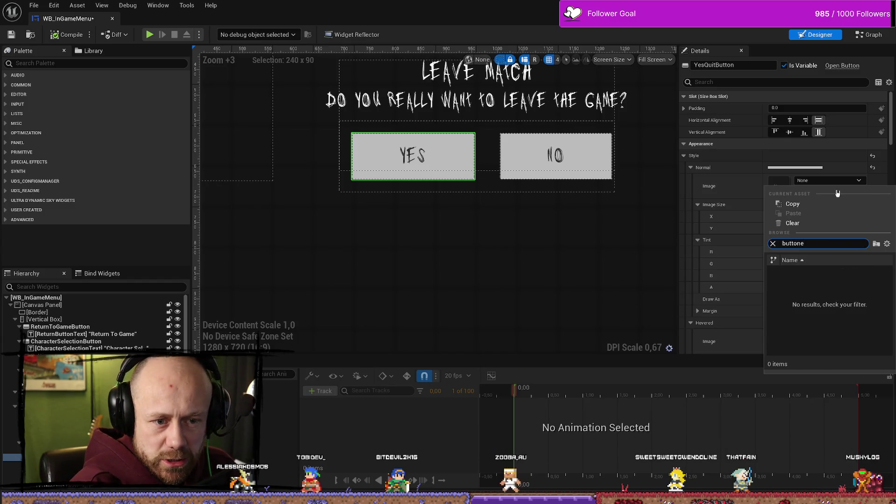
pyautogui.scroll(-5, 849, 332)
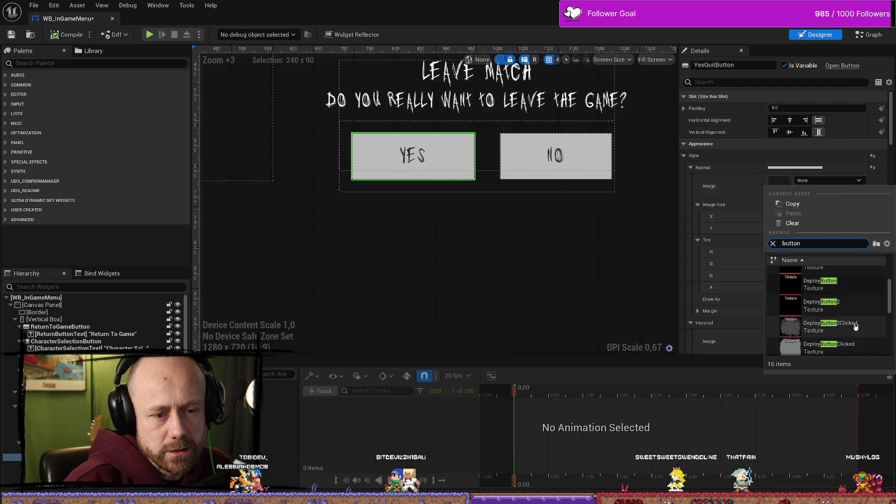
pyautogui.click(504, 294)
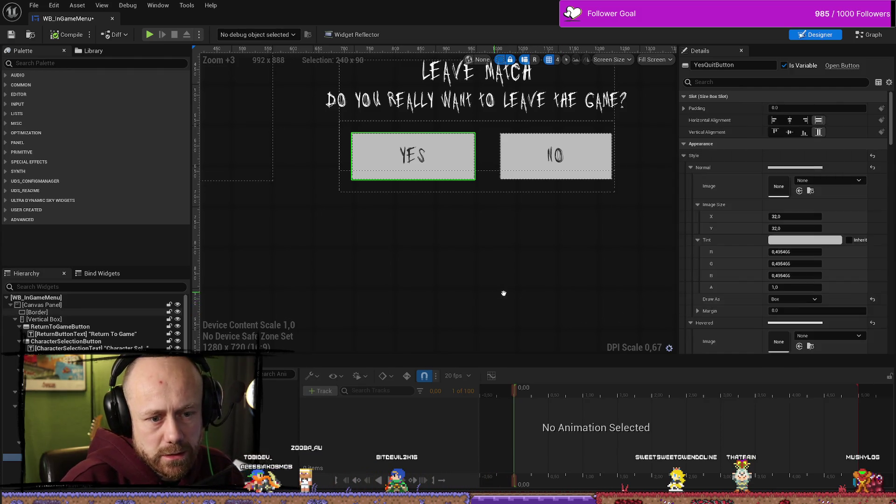
# Assign QuitButtonInGameMenu_Outline from the MyStuff UI folder as the YES button's Normal image
pyautogui.hotkey('ctrl', 'space')
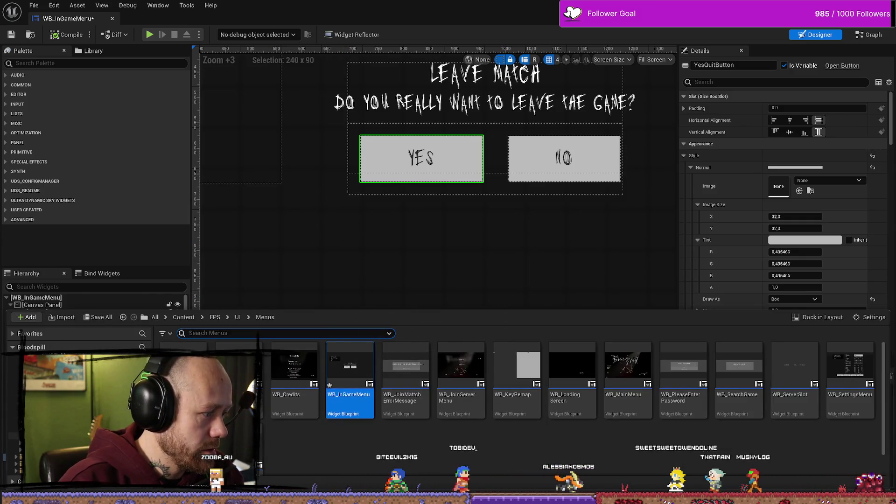
pyautogui.hotkey('alt', 'Left')
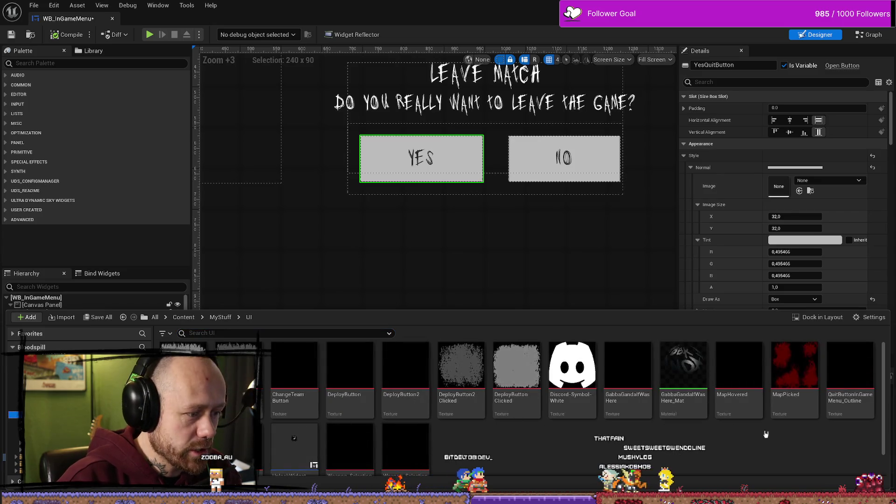
pyautogui.scroll(-1, 770, 441)
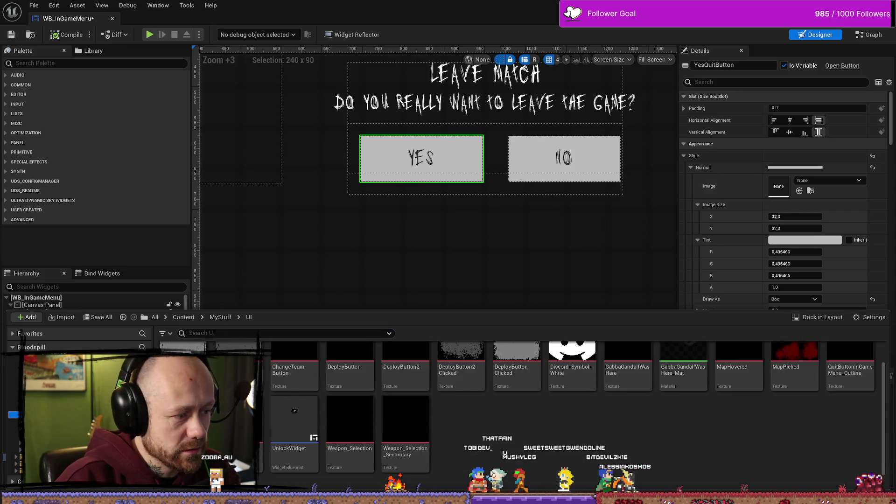
pyautogui.click(850, 373)
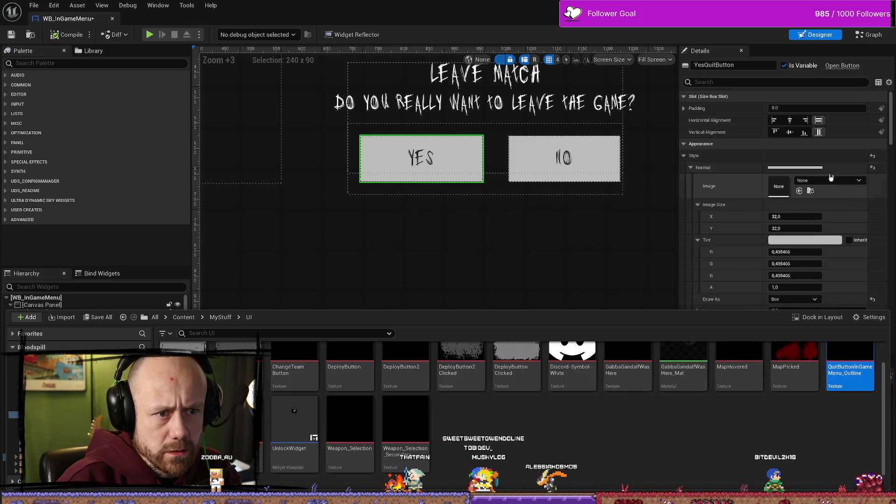
pyautogui.click(799, 191)
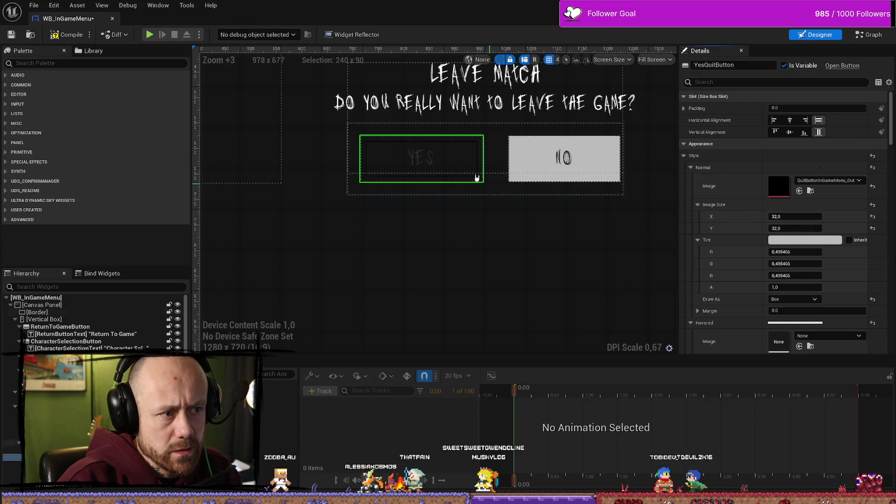
pyautogui.click(422, 156)
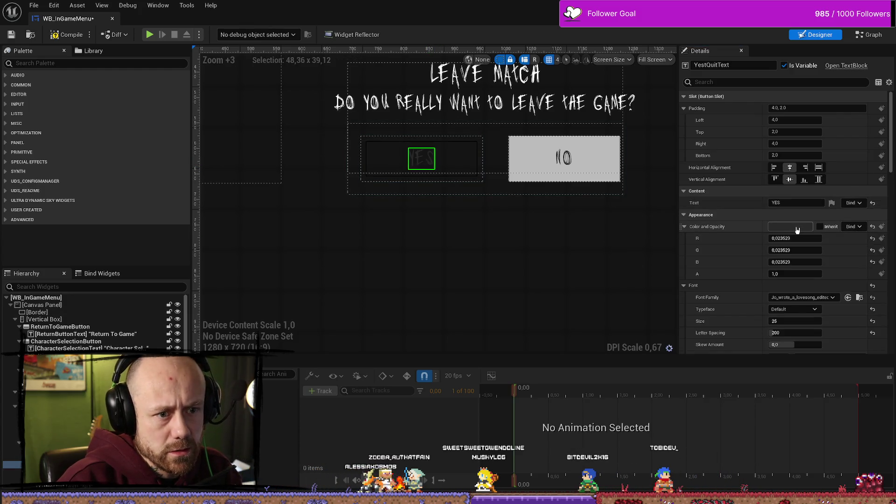
# Set the YES text colour to white and check the leave-the-game question text's hex colour
pyautogui.click(790, 227)
pyautogui.moveTo(727, 331); pyautogui.dragTo(717, 252)
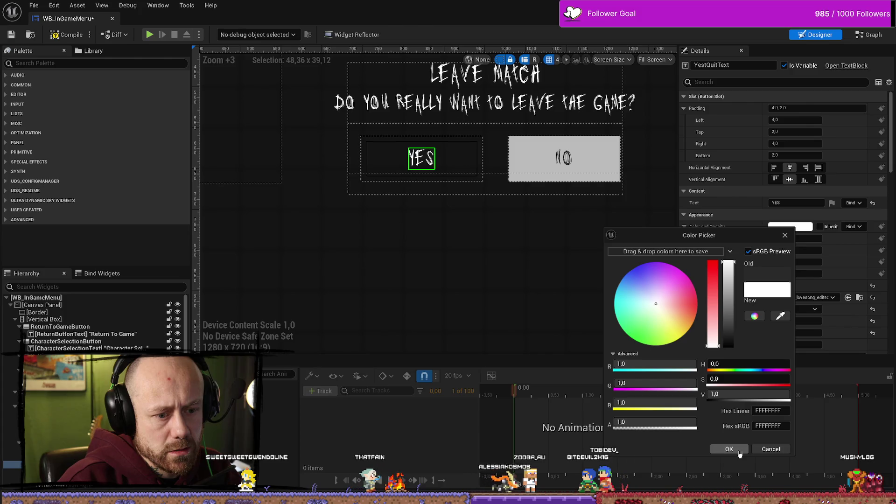
pyautogui.click(730, 449)
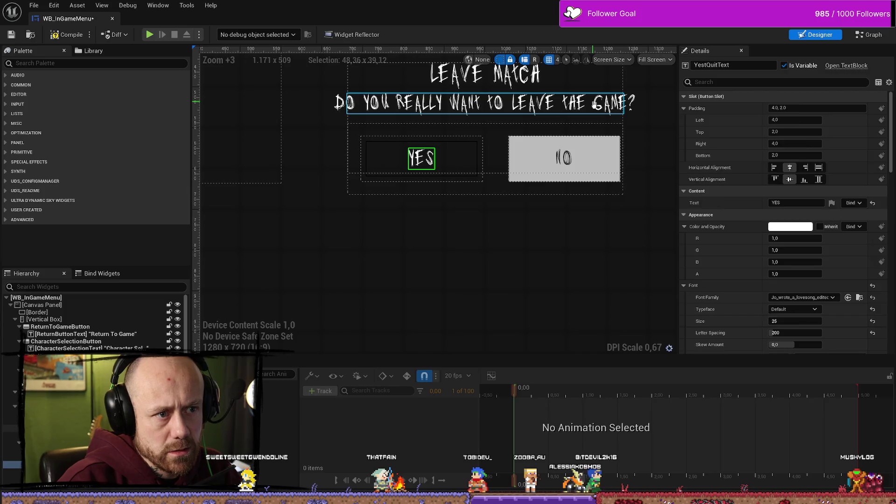
pyautogui.click(594, 103)
pyautogui.click(791, 194)
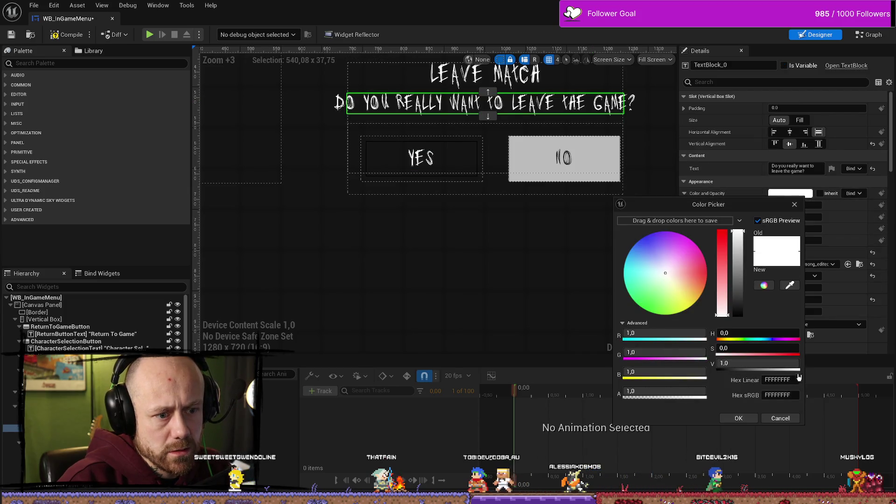
pyautogui.click(784, 395)
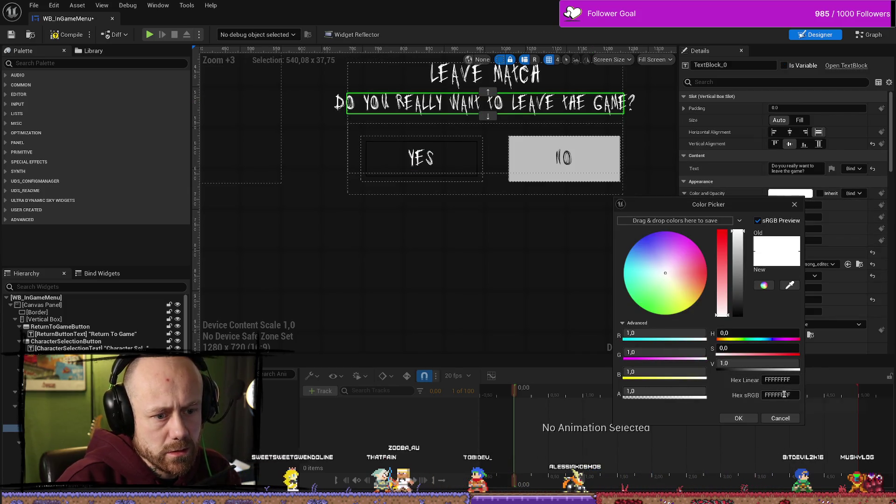
pyautogui.hotkey('ctrl', 'a')
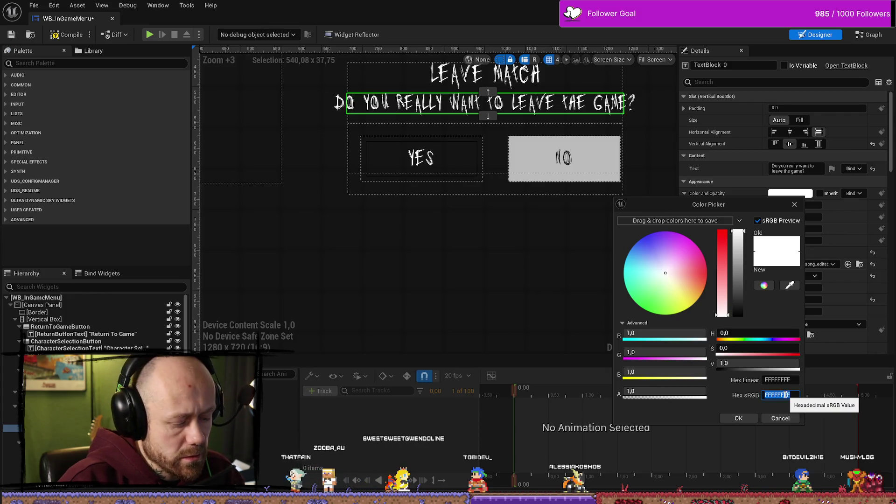
pyautogui.click(795, 206)
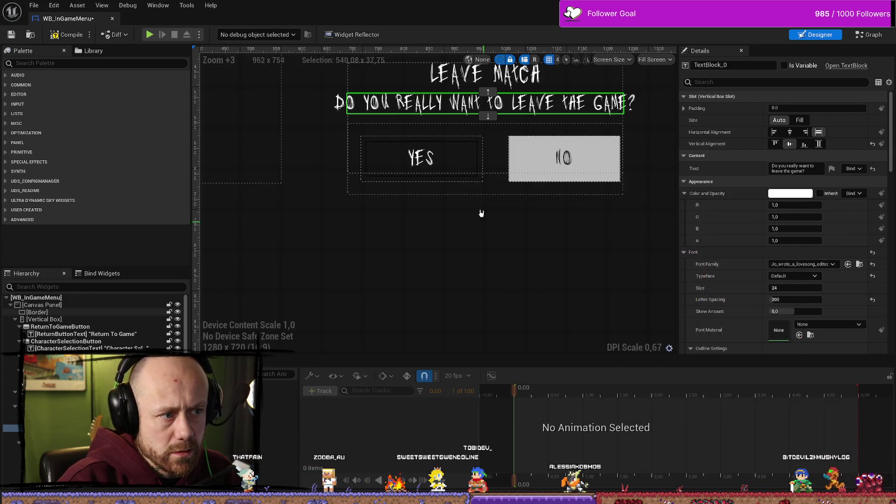
# Open and cancel the YES label's colour picker, then select YesQuitButton
pyautogui.click(425, 159)
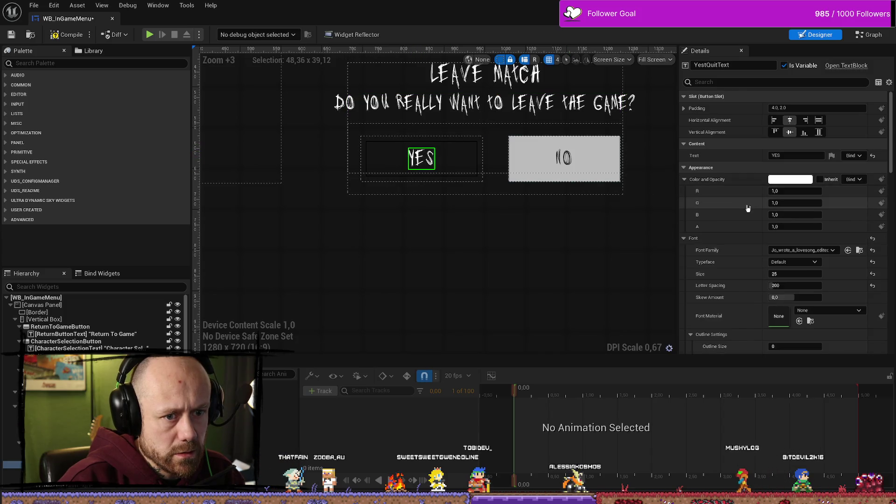
pyautogui.click(796, 179)
pyautogui.click(771, 400)
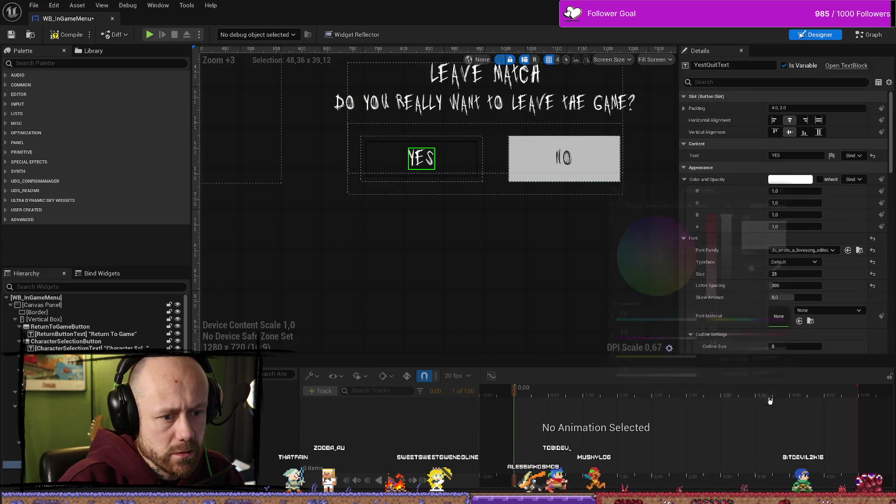
pyautogui.click(476, 149)
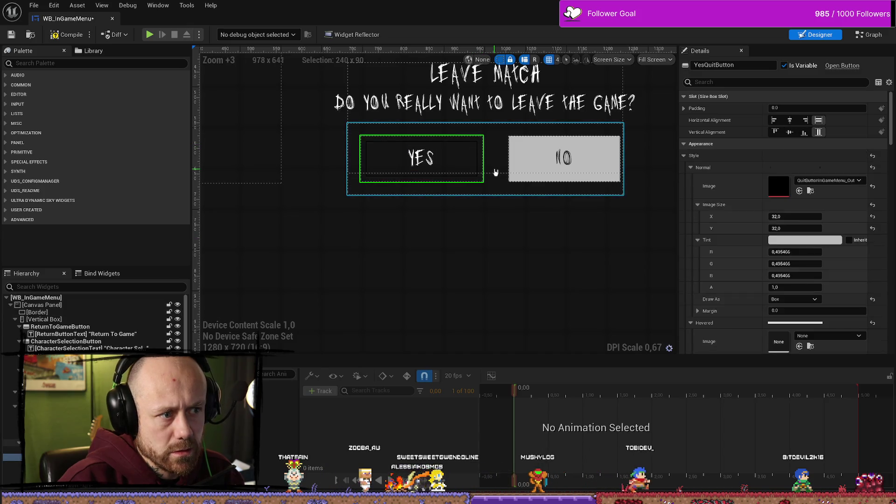
pyautogui.click(518, 275)
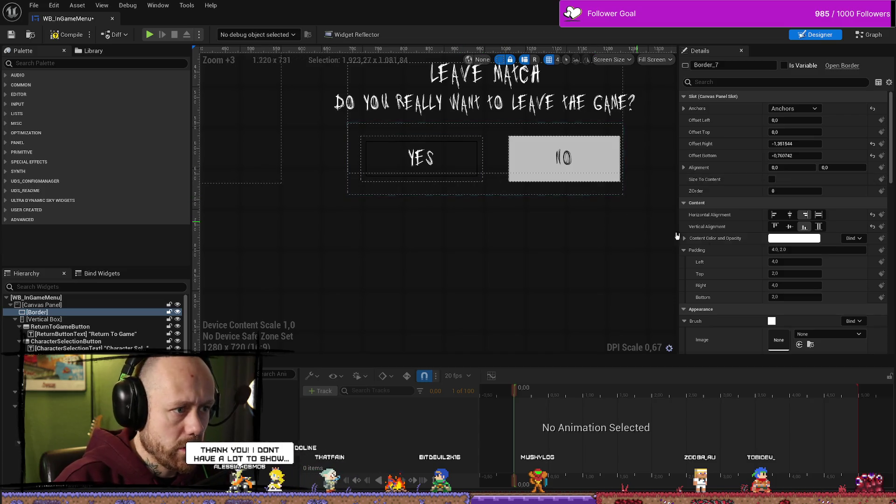
pyautogui.scroll(-5, 757, 243)
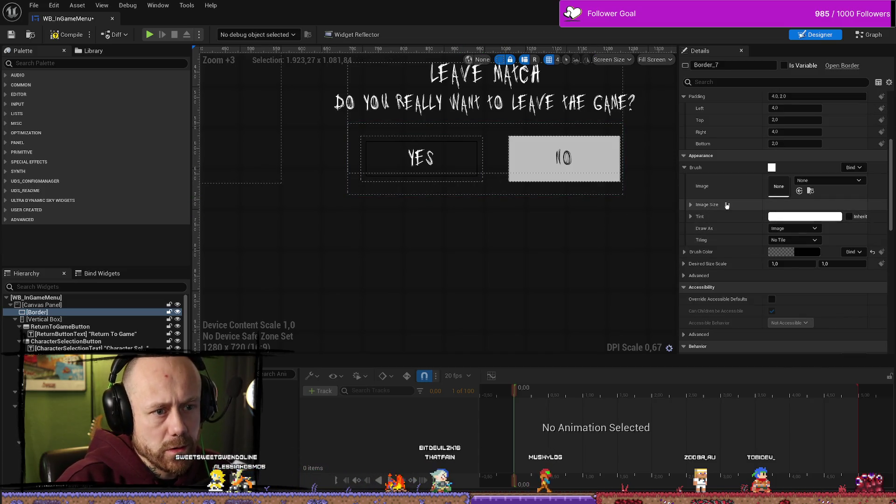
pyautogui.scroll(-3, 727, 205)
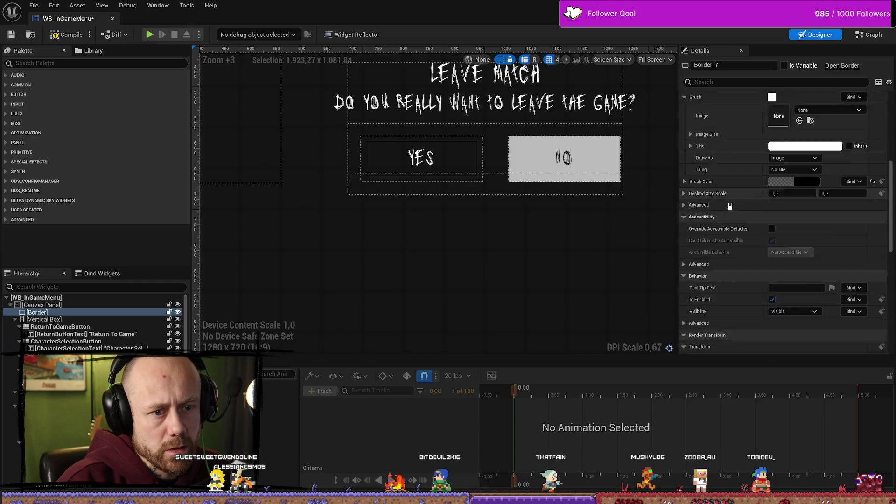
pyautogui.scroll(-5, 731, 205)
pyautogui.click(477, 179)
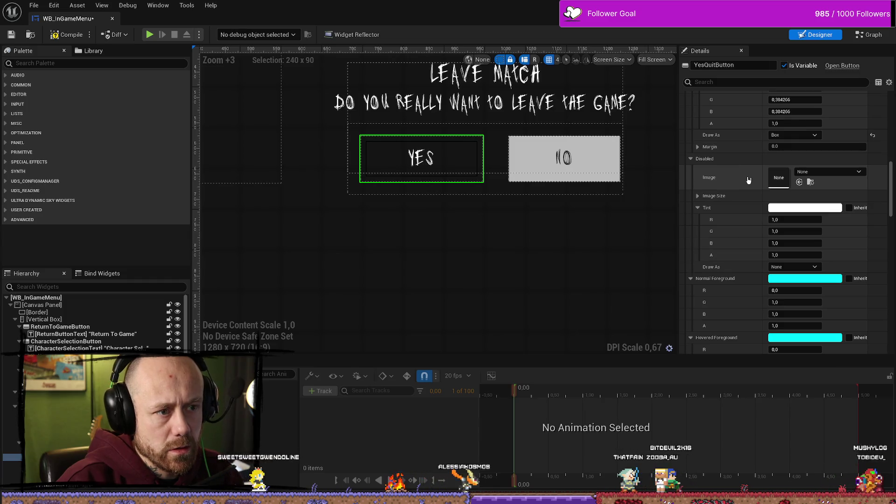
pyautogui.scroll(2, 749, 180)
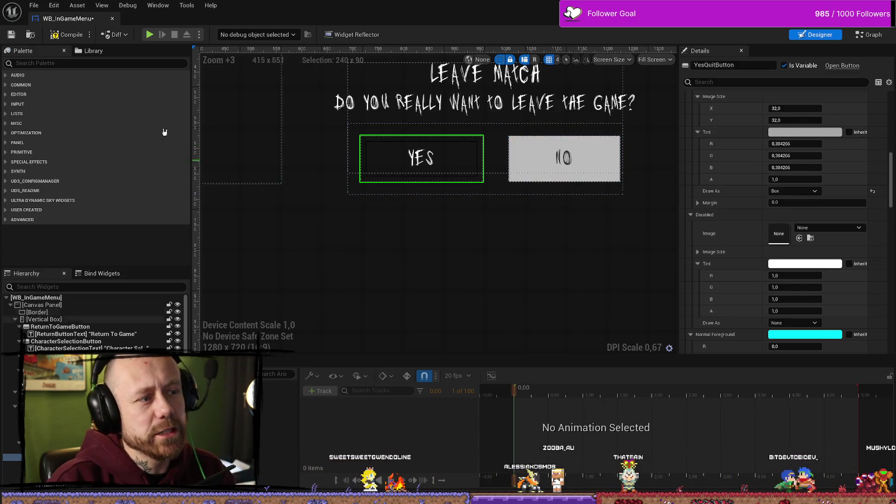
pyautogui.click(870, 35)
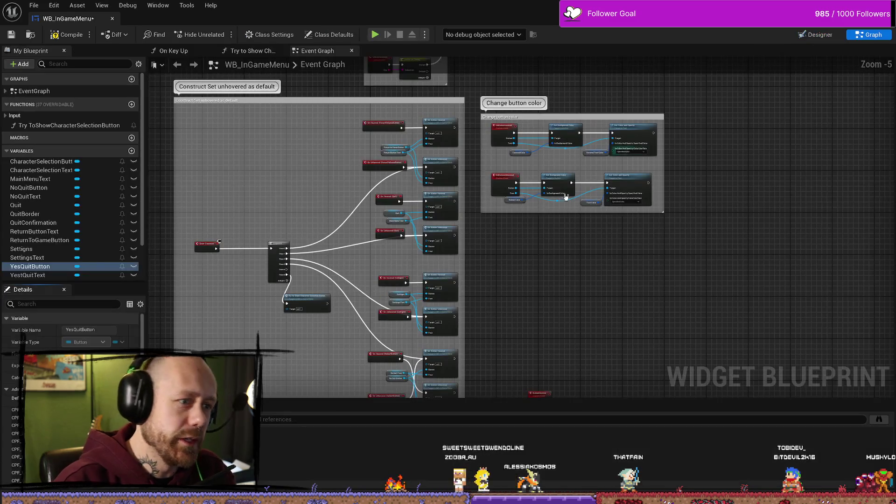
pyautogui.click(817, 35)
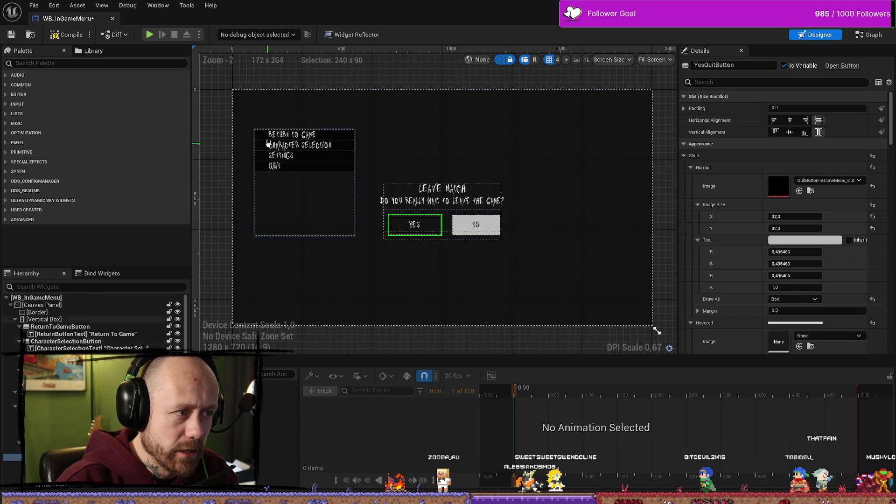
pyautogui.scroll(5, 433, 262)
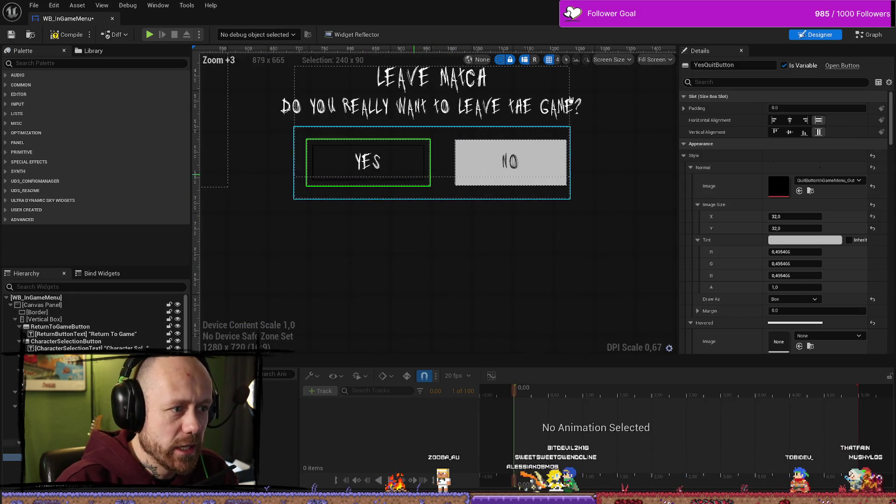
pyautogui.click(880, 35)
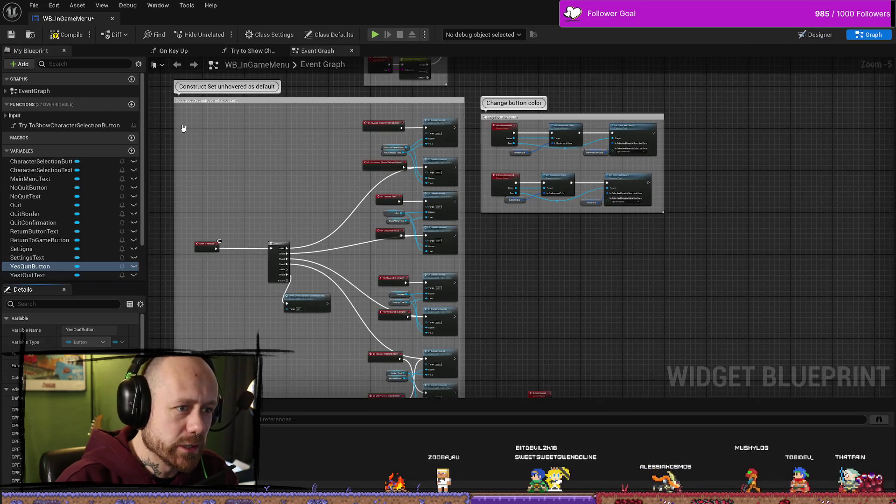
pyautogui.click(817, 34)
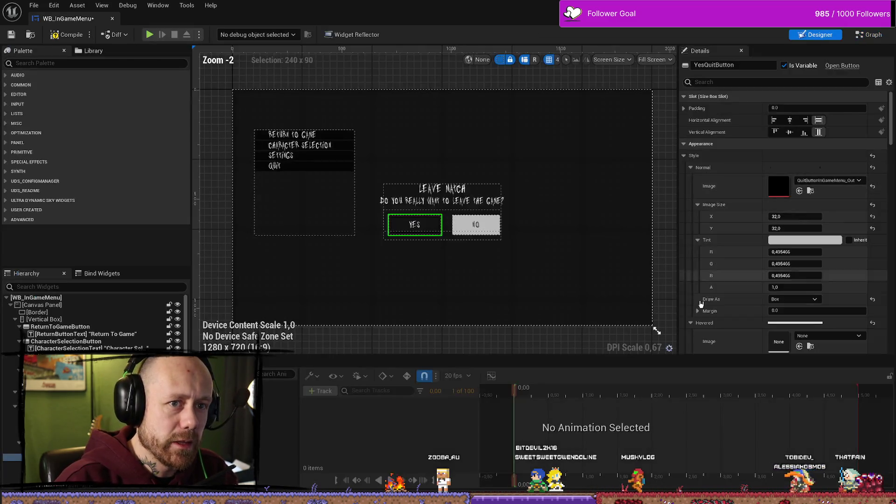
# Assign QuitButtonInGameMenu_Outline as YesQuitButton's Hovered image, compile WB_InGameMenu, and return to the level
pyautogui.scroll(4, 433, 220)
pyautogui.scroll(5, 432, 220)
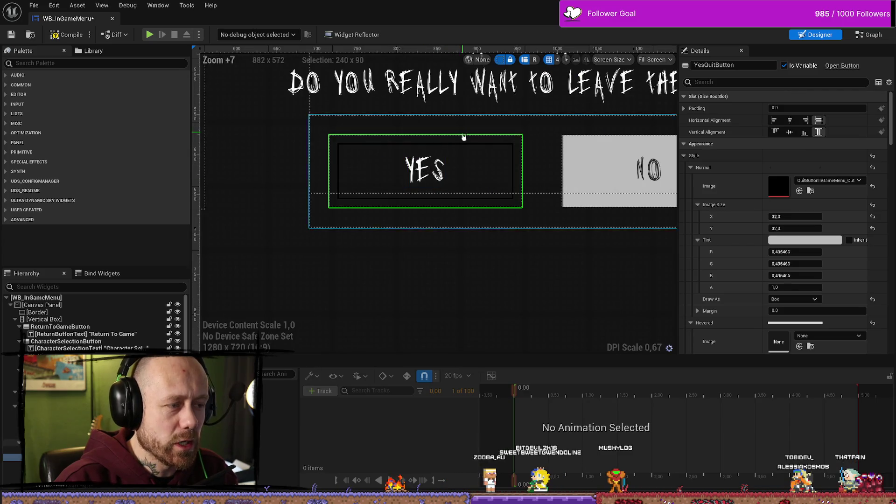
pyautogui.scroll(-5, 798, 236)
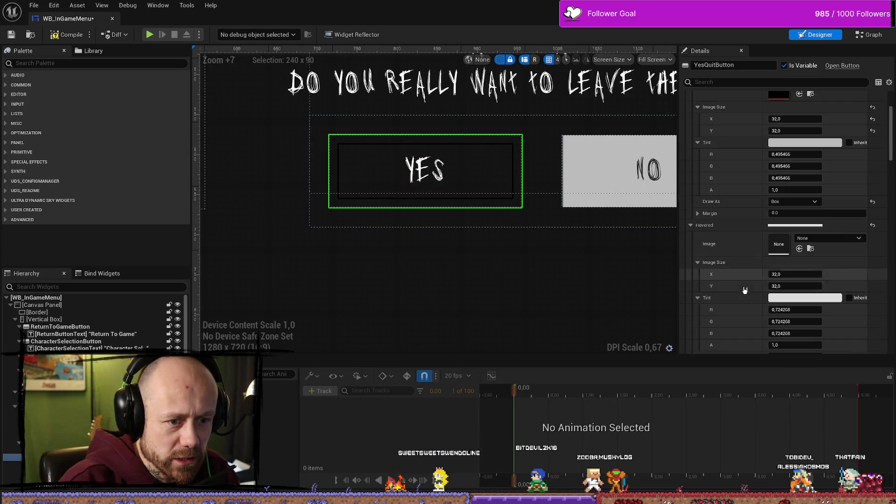
pyautogui.click(811, 250)
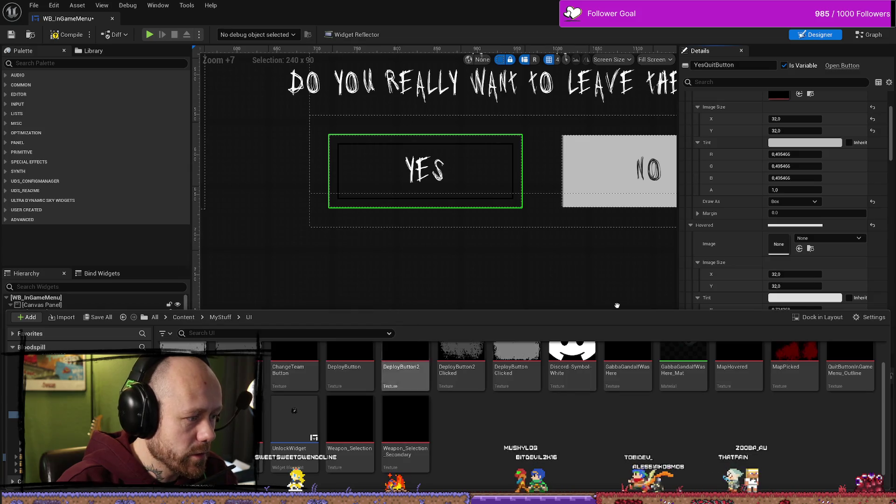
pyautogui.click(799, 249)
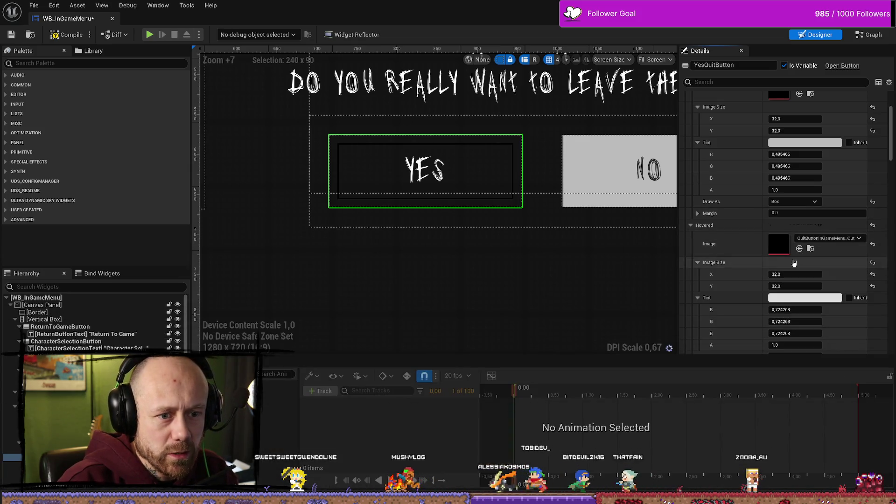
pyautogui.click(68, 34)
pyautogui.click(112, 18)
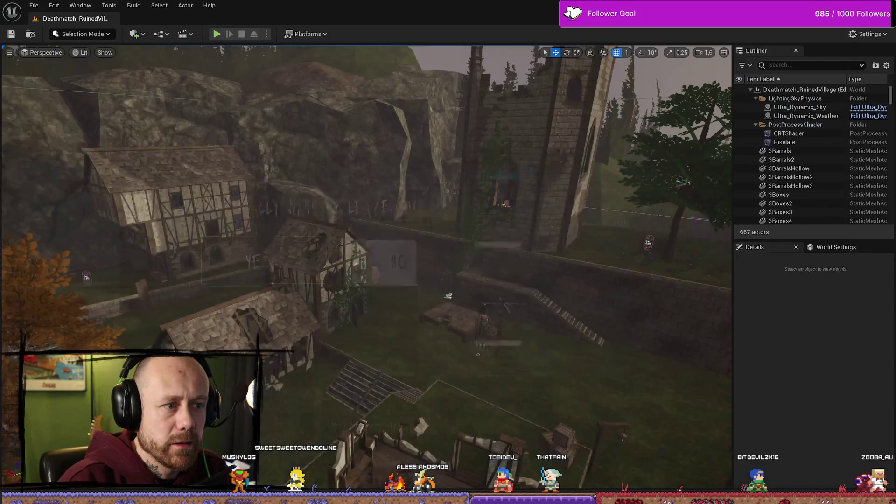
# Start a play test and choose Quit from the pause menu to reach Leave Match
pyautogui.hotkey('alt', 'p')
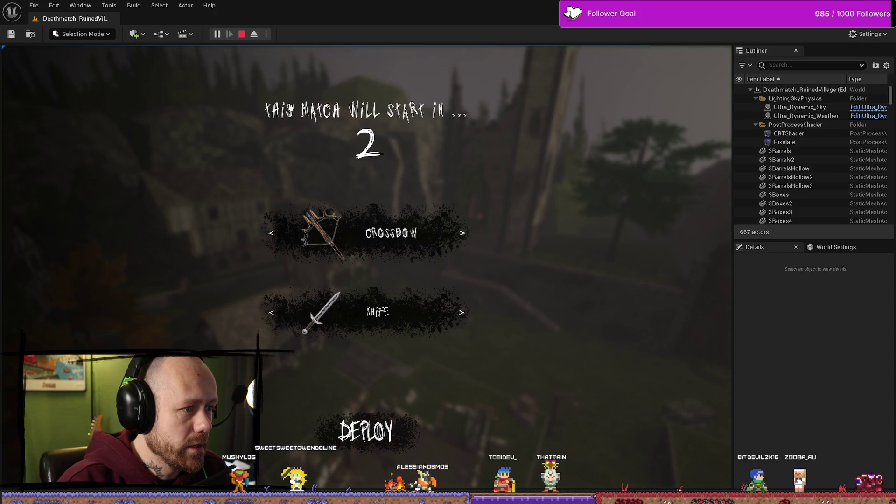
pyautogui.press('Escape')
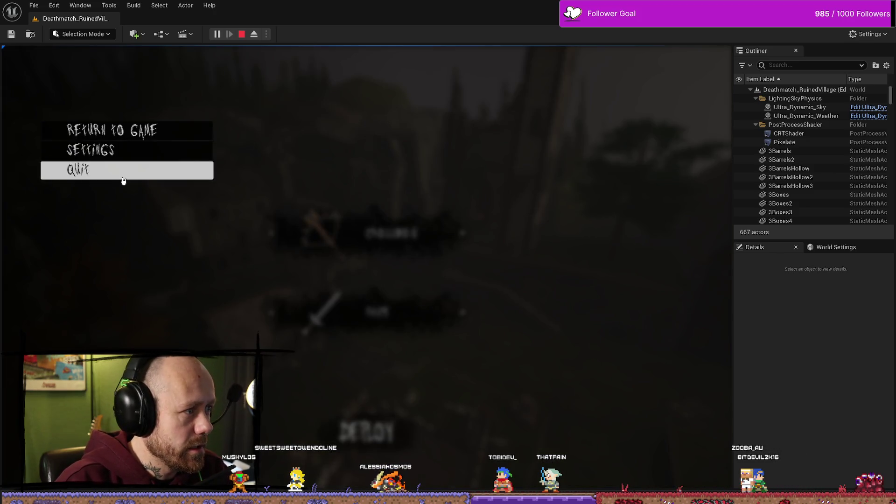
pyautogui.click(128, 171)
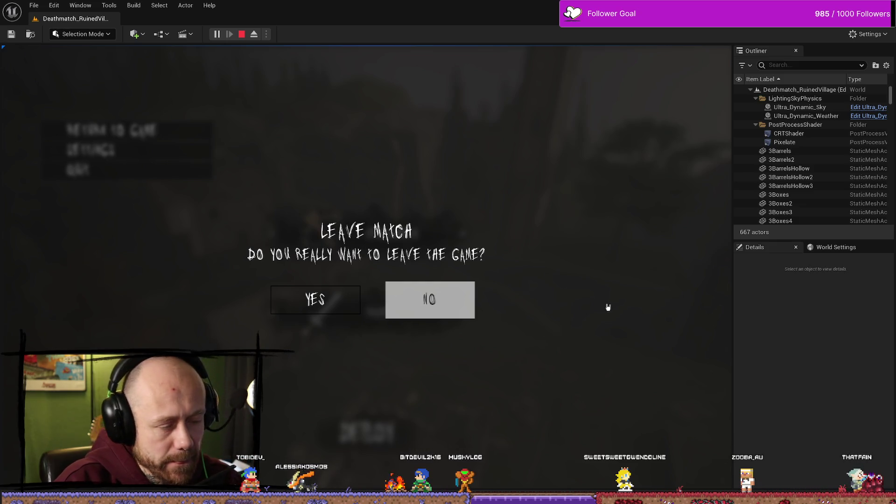
# Stop, maximise the viewport, replay, deploy into the match and choose Quit from the pause menu
pyautogui.click(241, 34)
pyautogui.click(495, 211)
pyautogui.press('F11')
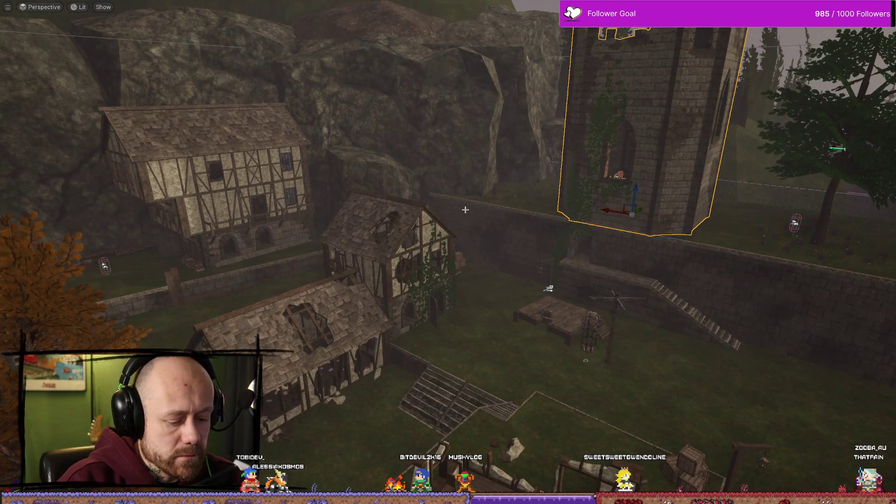
pyautogui.hotkey('alt', 'p')
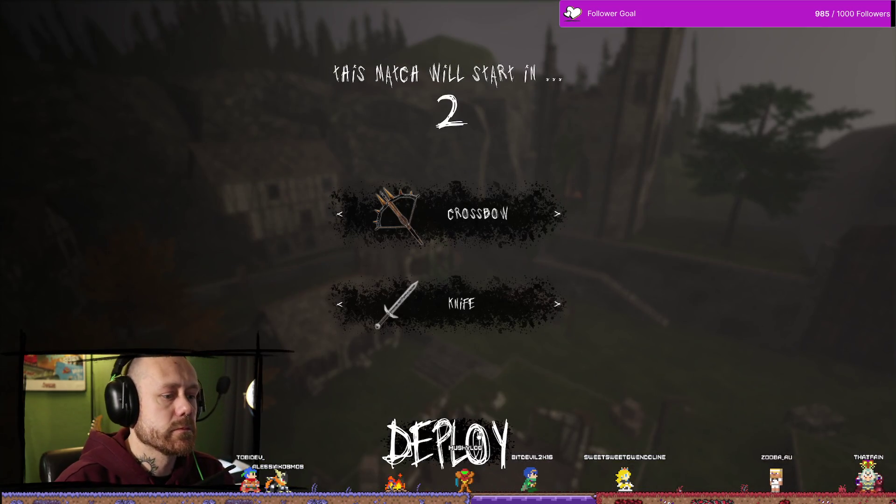
pyautogui.click(501, 406)
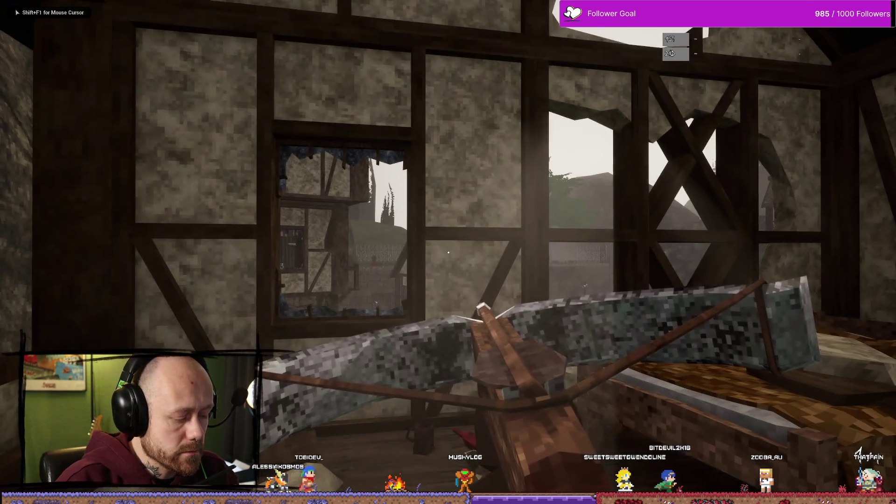
pyautogui.press('Escape')
pyautogui.press('Up')
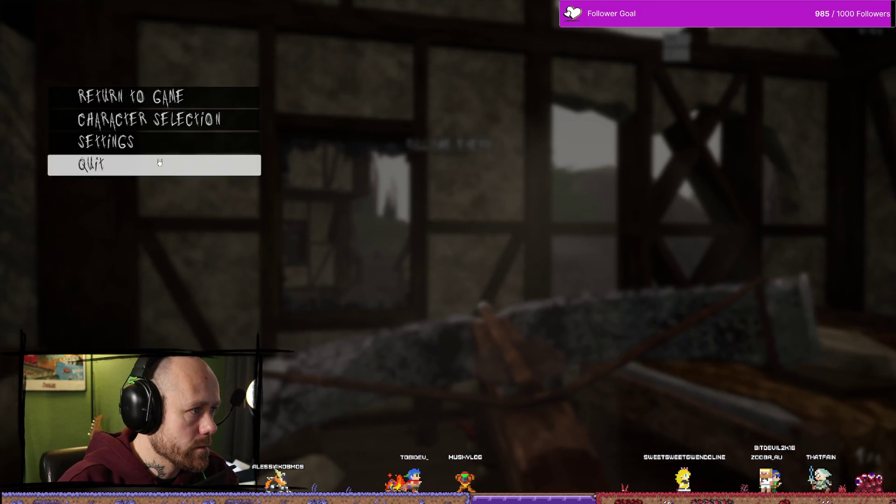
pyautogui.press('Return')
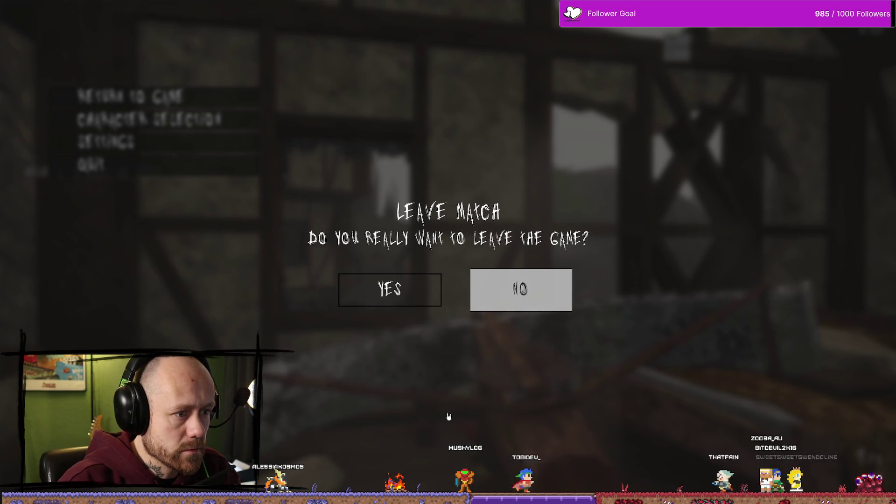
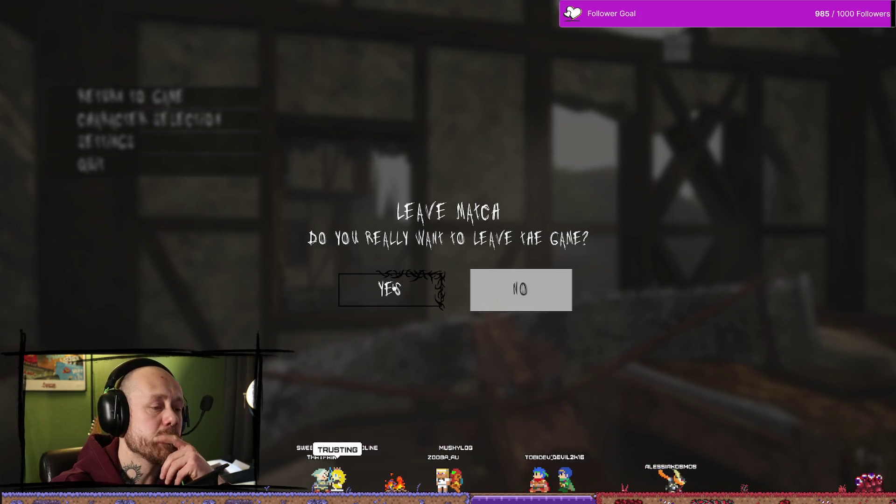
pyautogui.click(538, 303)
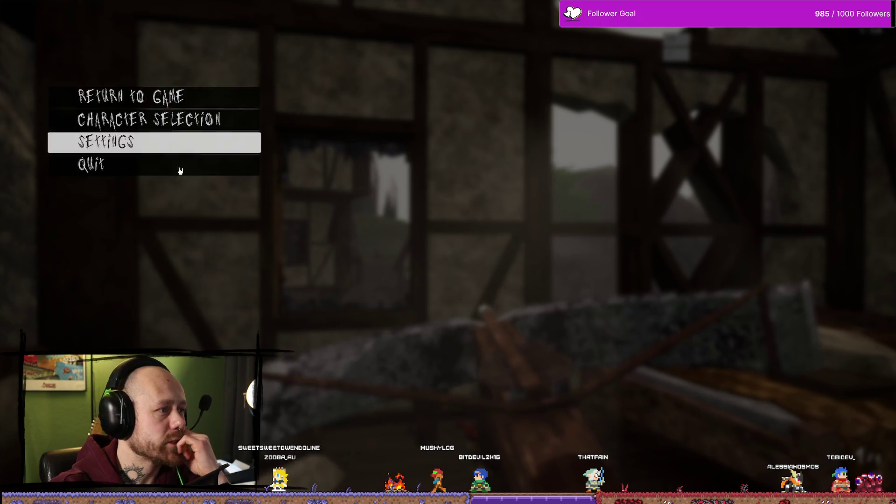
pyautogui.click(196, 178)
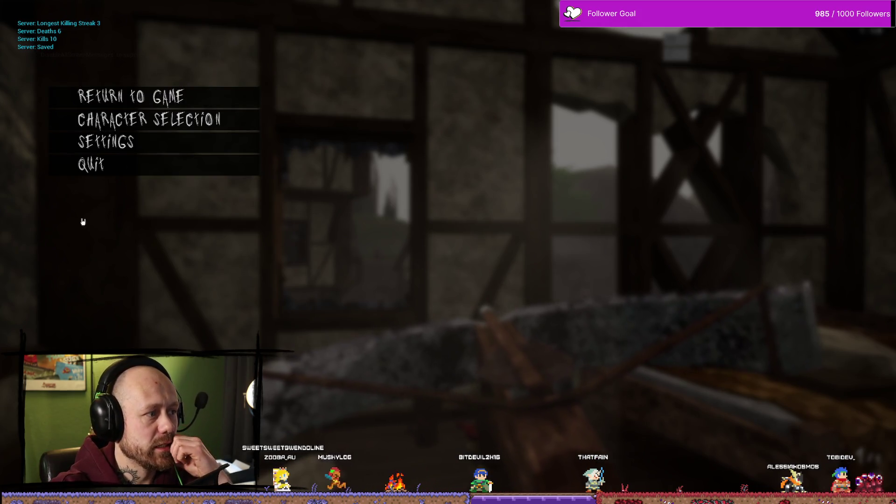
pyautogui.click(141, 166)
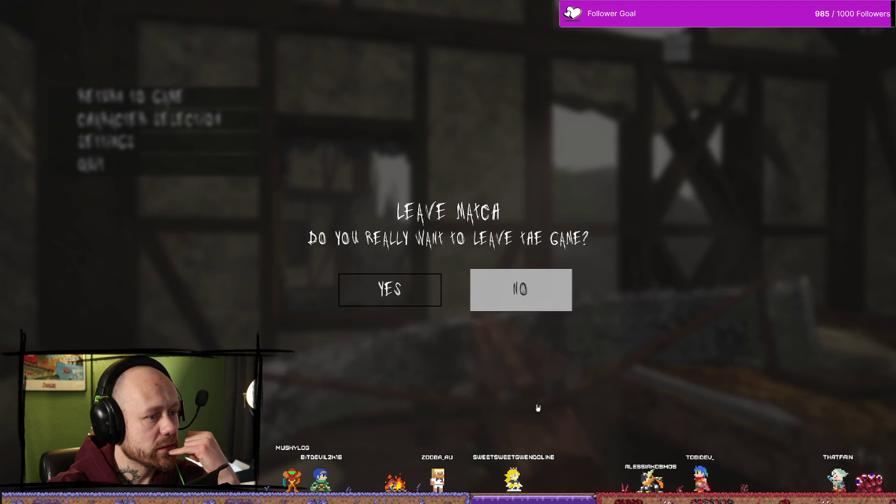
pyautogui.press('Escape')
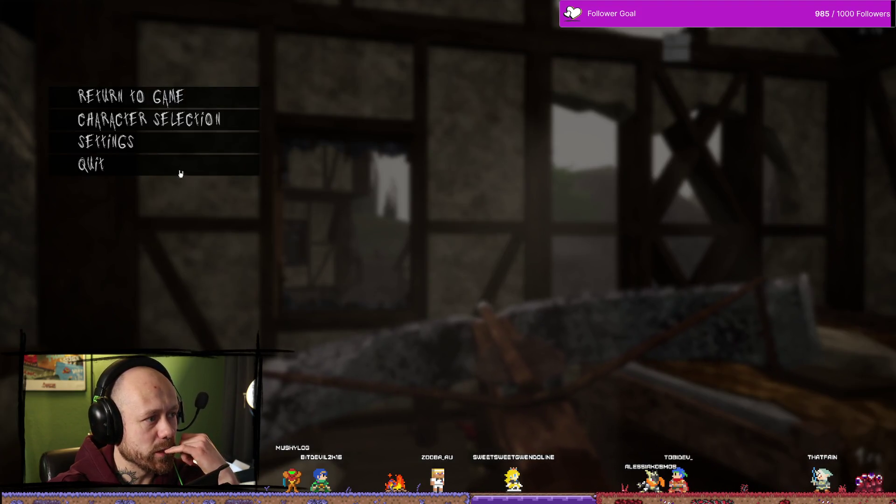
pyautogui.click(181, 173)
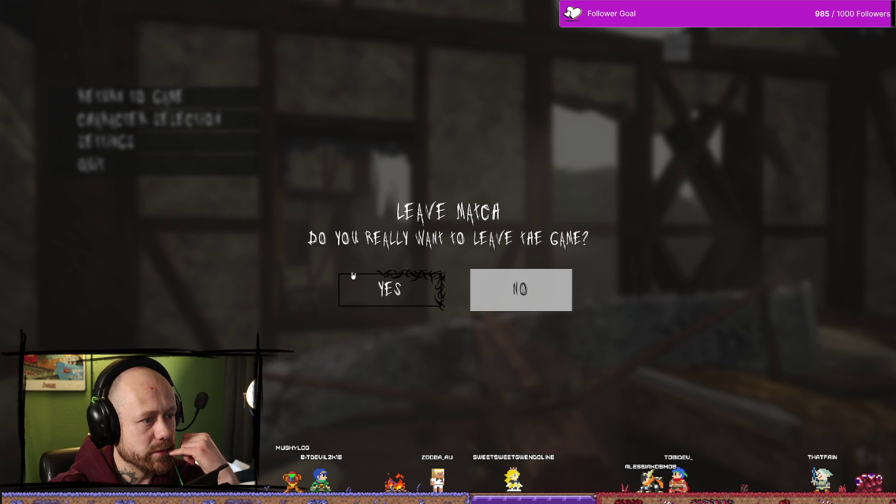